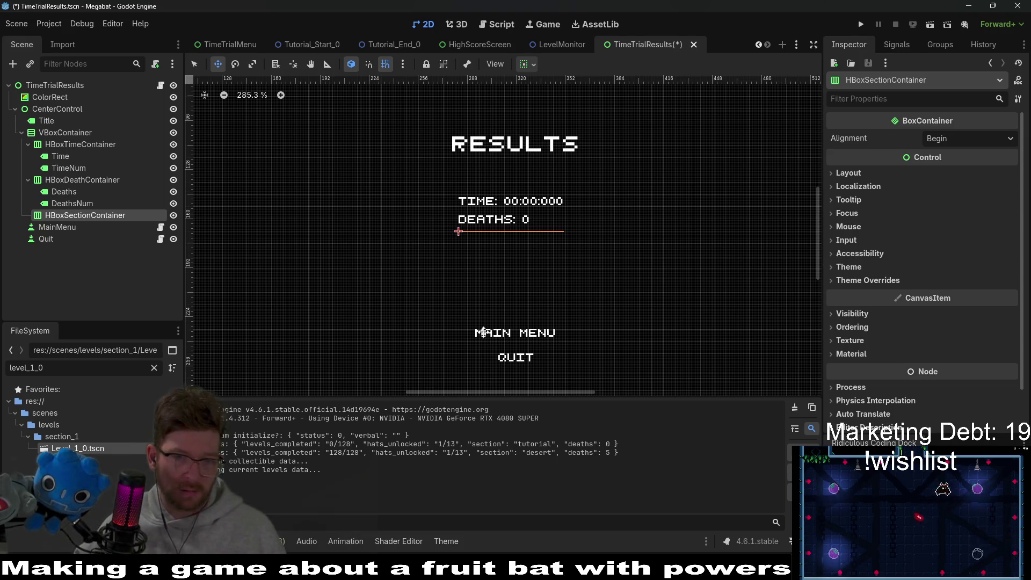
Select the MainMenu and Quit buttons and nudge them one step left and three steps up
click(73, 228)
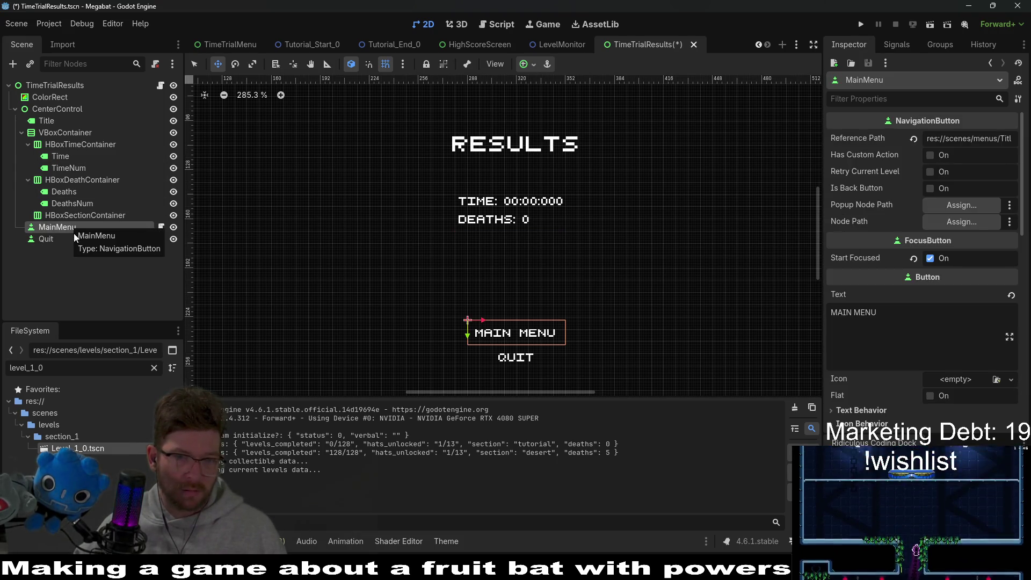
shift+click(68, 239)
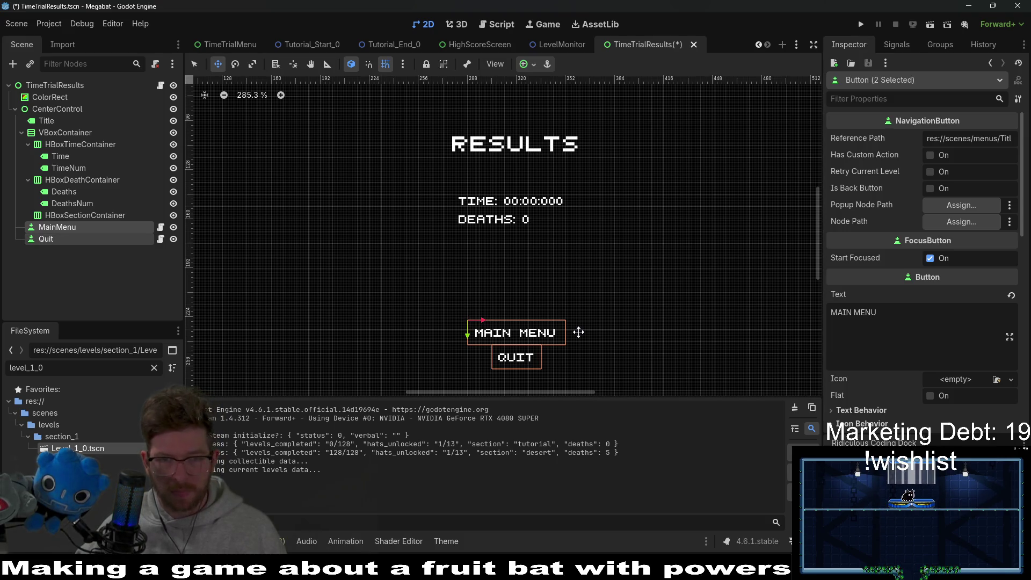
key(Left)
key(Left)
key(Left)
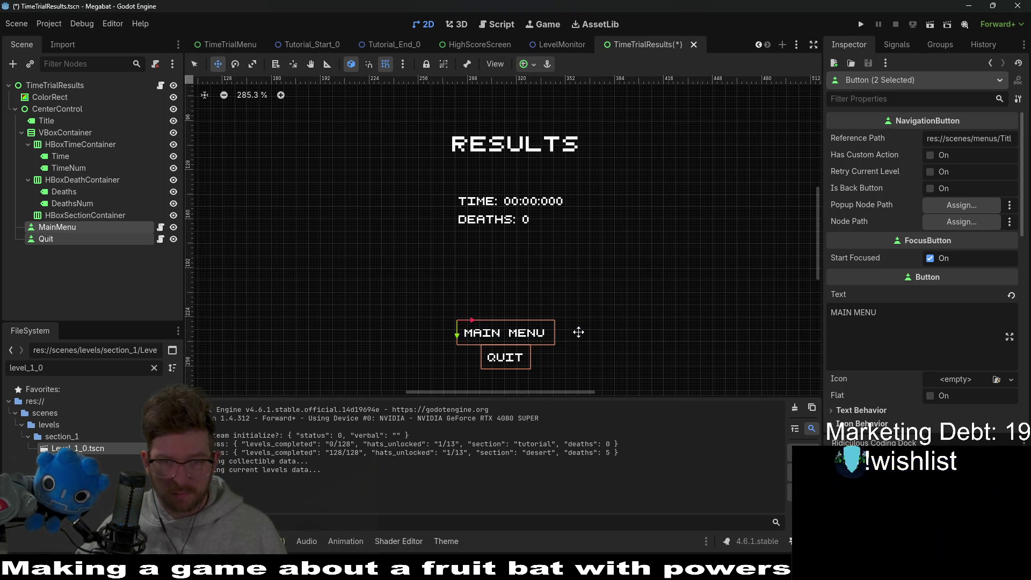
key(Up)
key(Up)
key(Up)
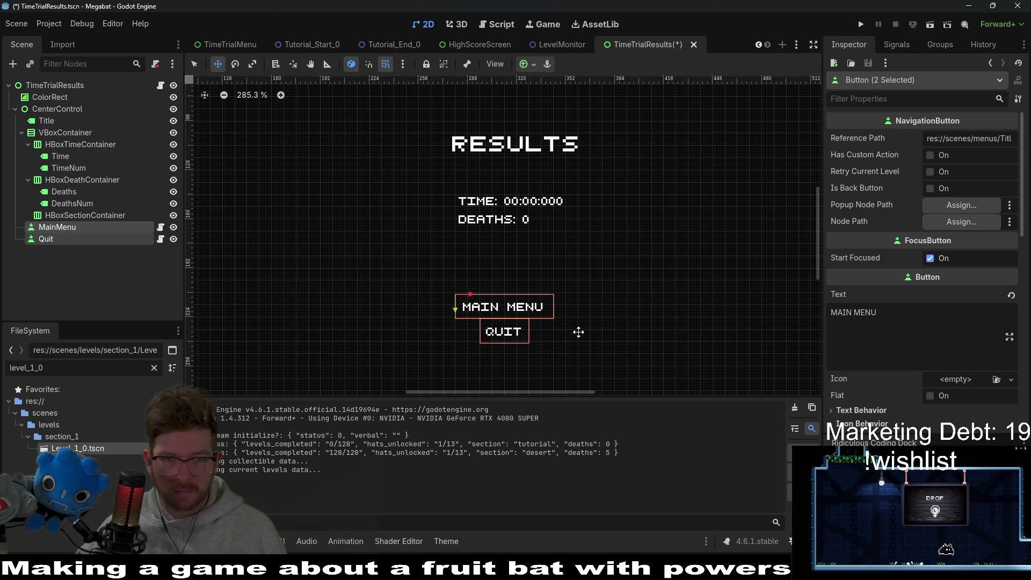
key(Up)
key(Up)
key(Up)
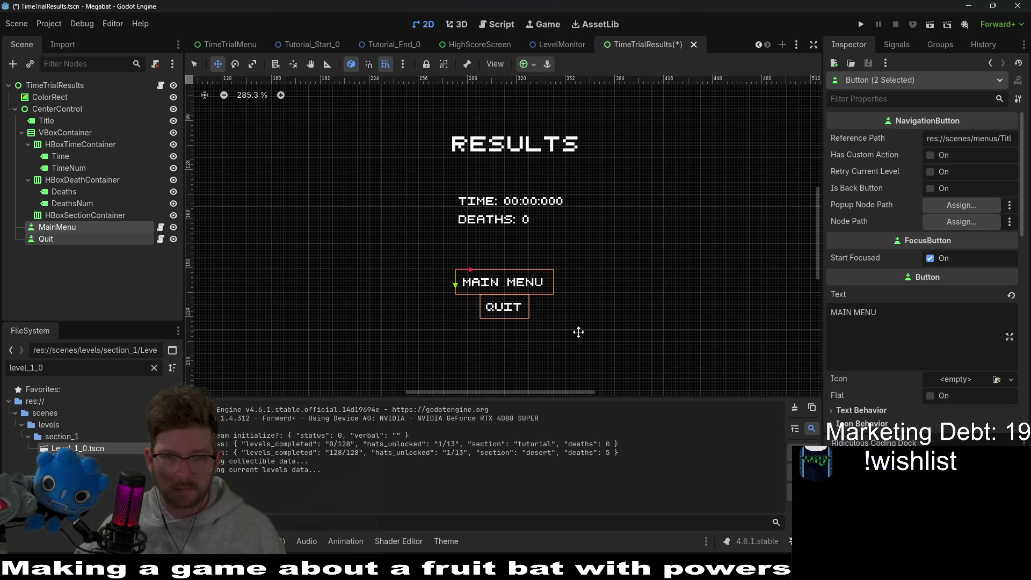
key(Up)
scroll(579, 331, down, 7)
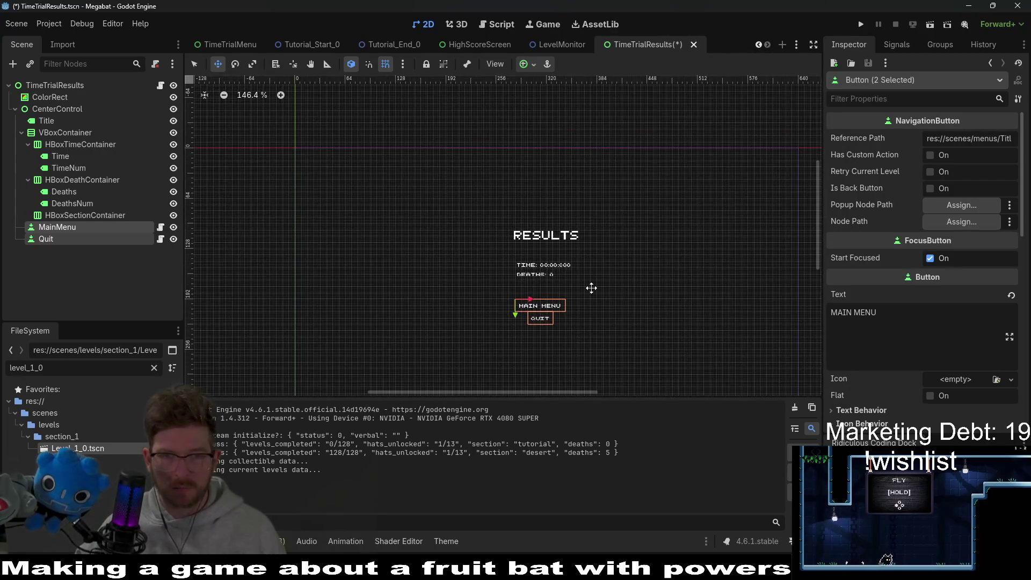
Check the RESULTS title and CenterControl layout, then save the TimeTrialResults scene
drag(591, 288, 545, 262)
click(558, 212)
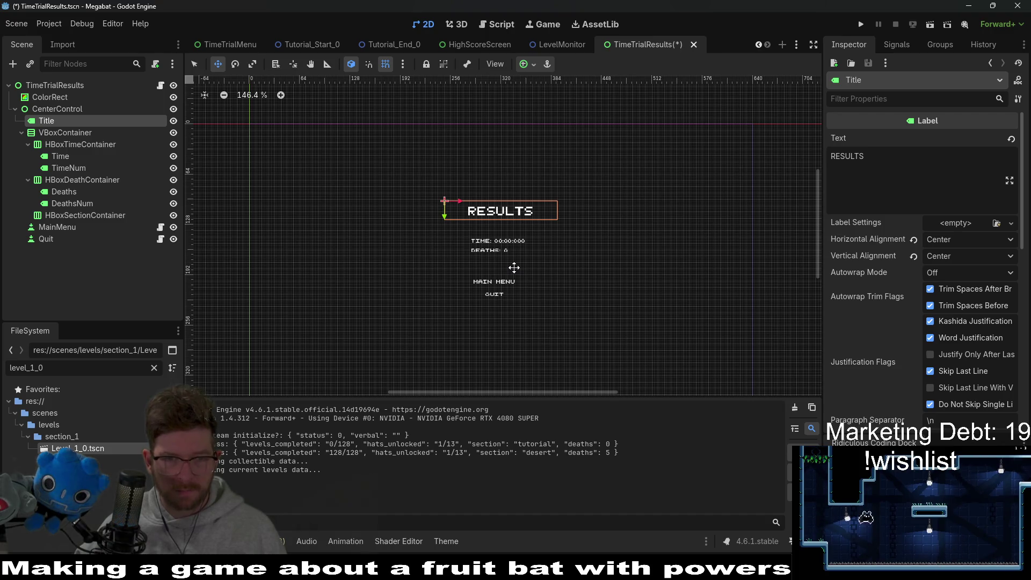
click(43, 108)
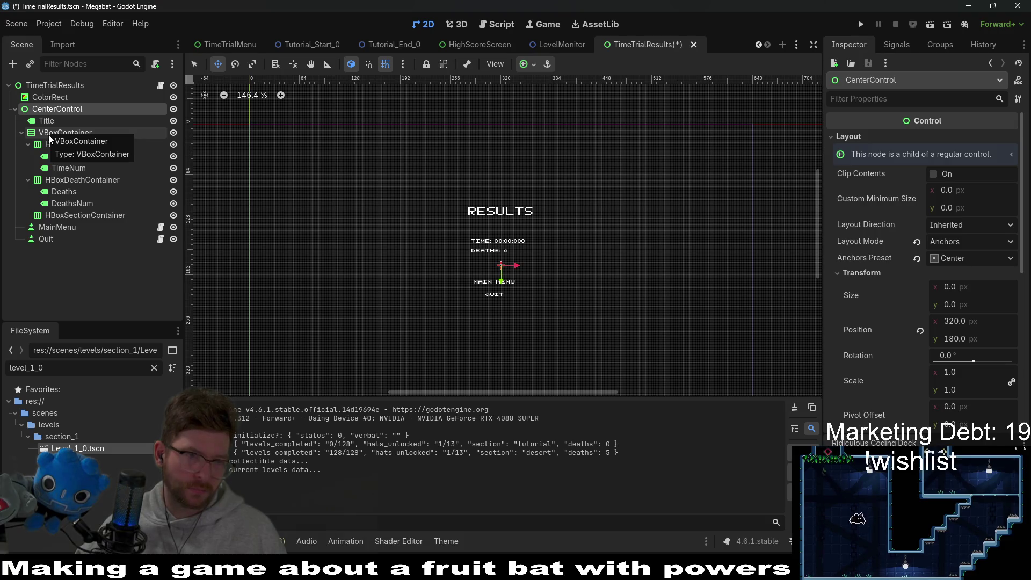
key(ctrl+s)
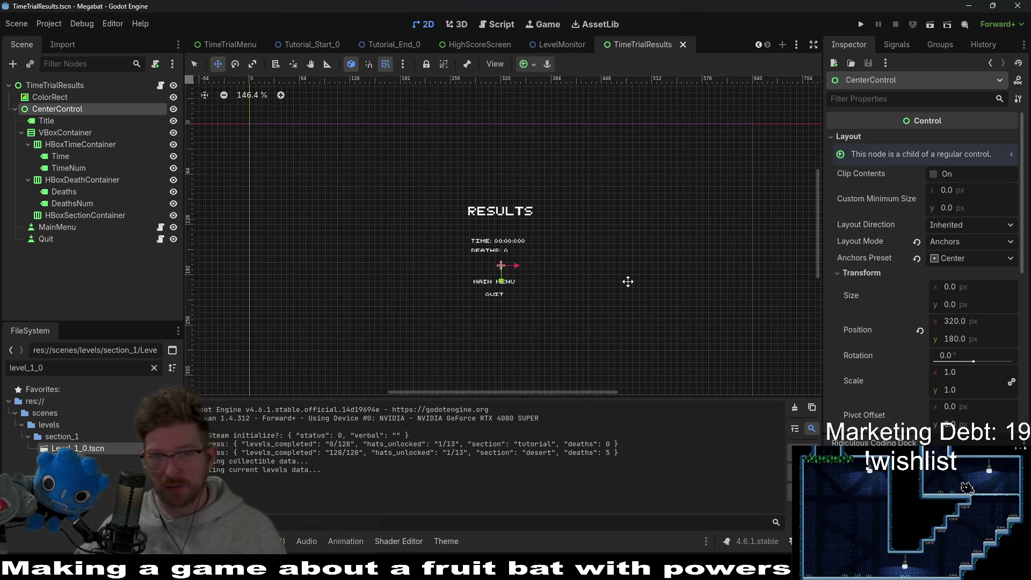
scroll(513, 279, up, 5)
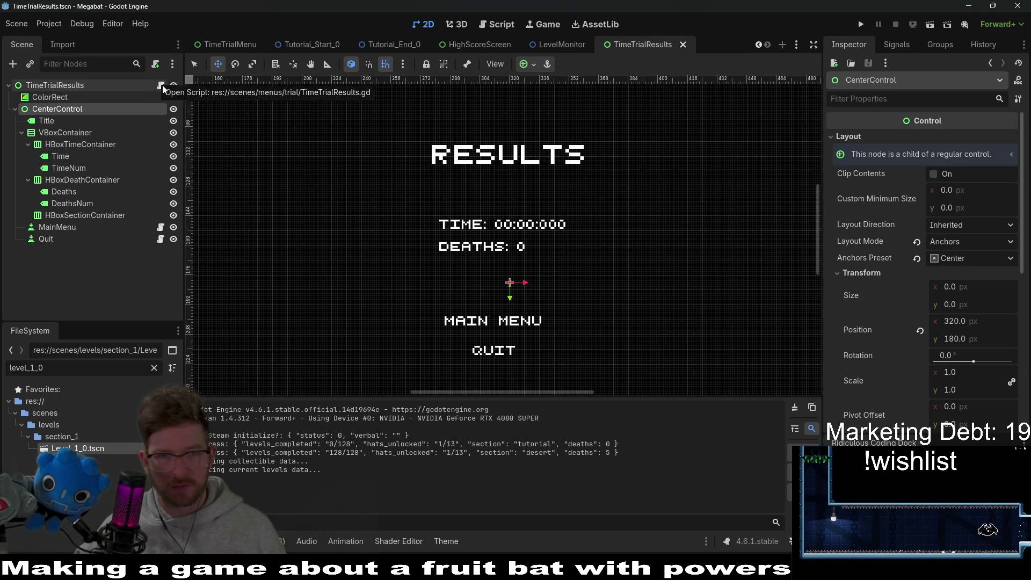
In the results script, replace $TimeNum on line 3 with TimeNum's full node path
click(161, 86)
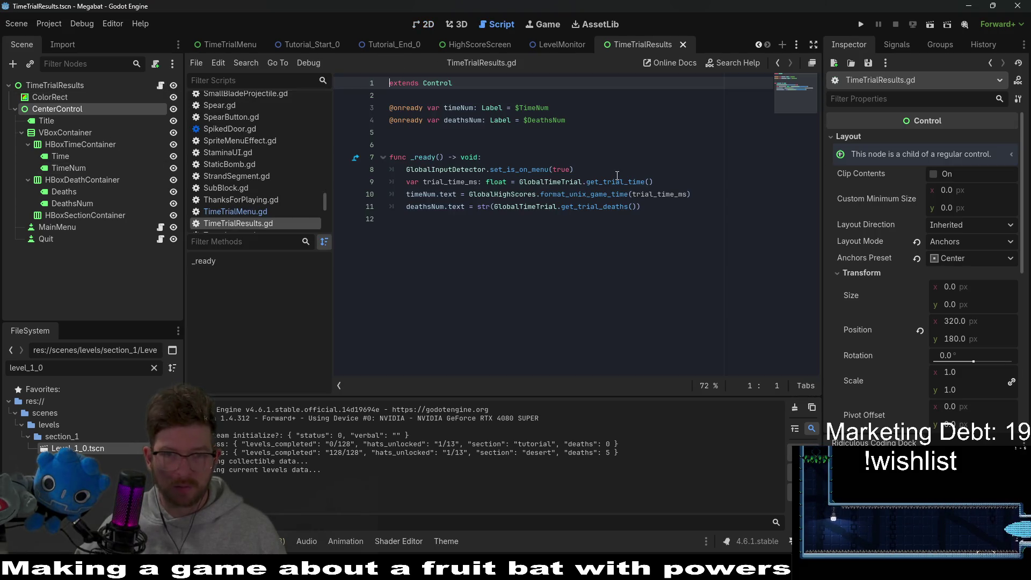
double_click(534, 108)
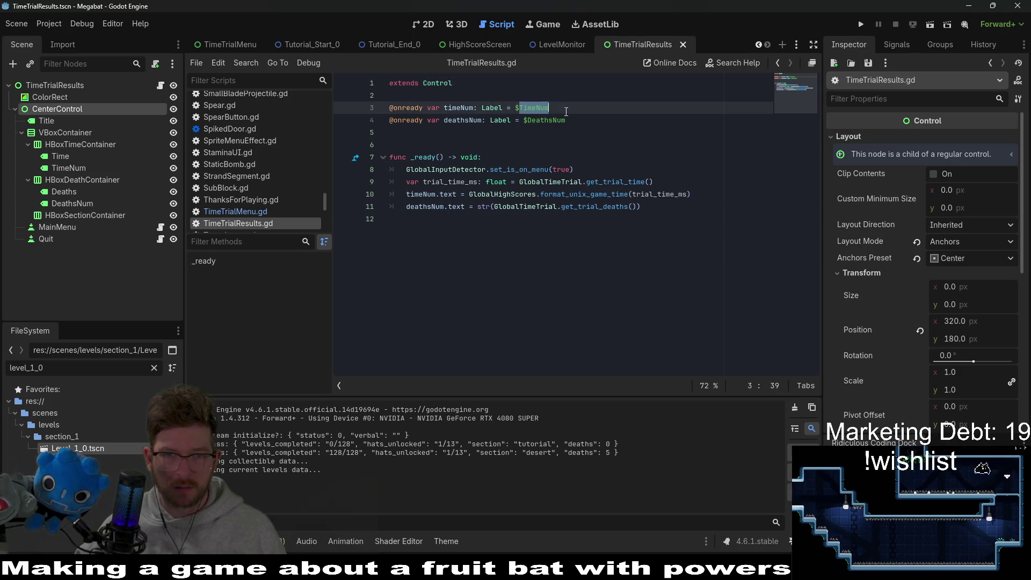
double_click(588, 182)
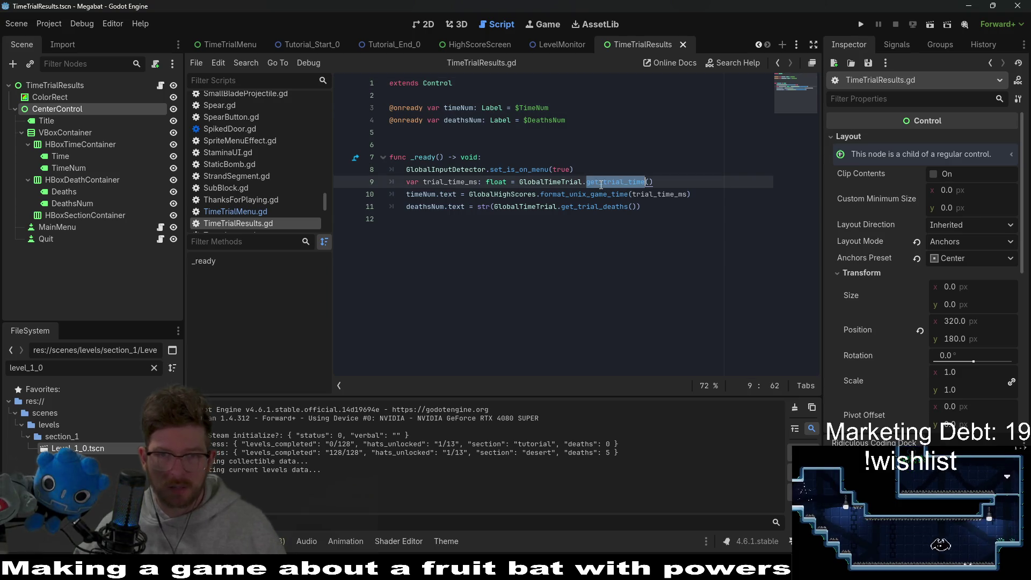
double_click(585, 207)
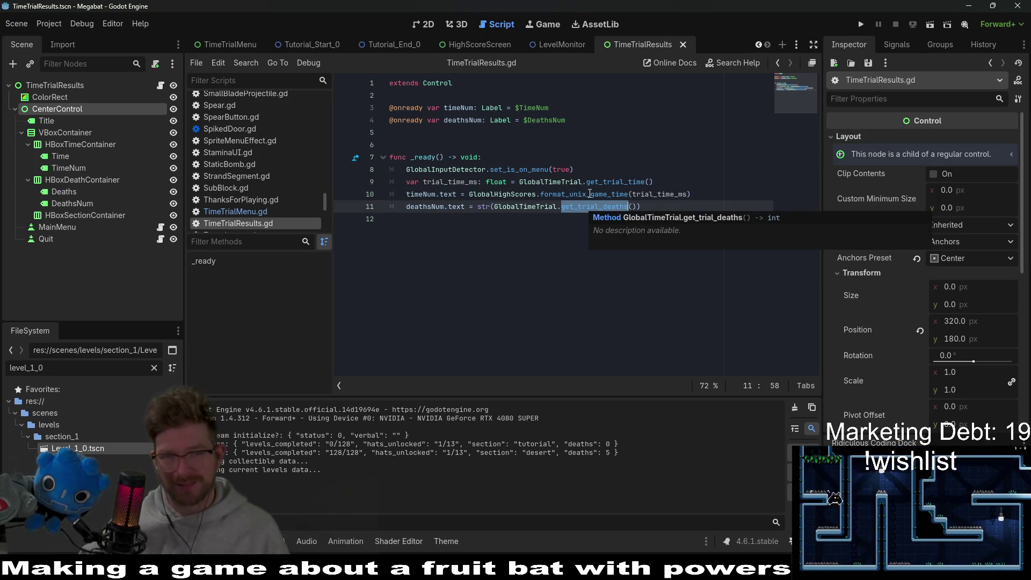
click(600, 180)
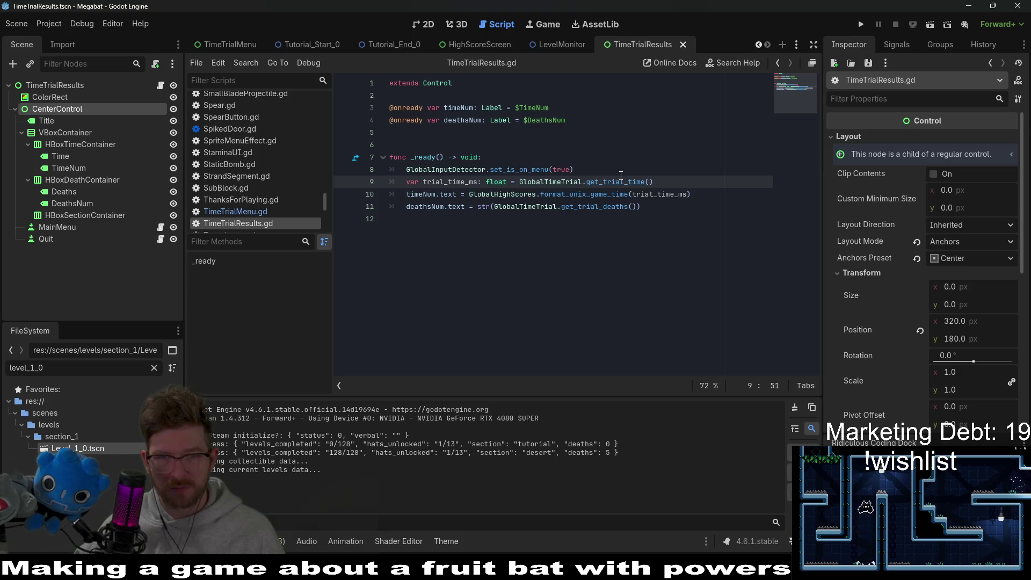
click(542, 108)
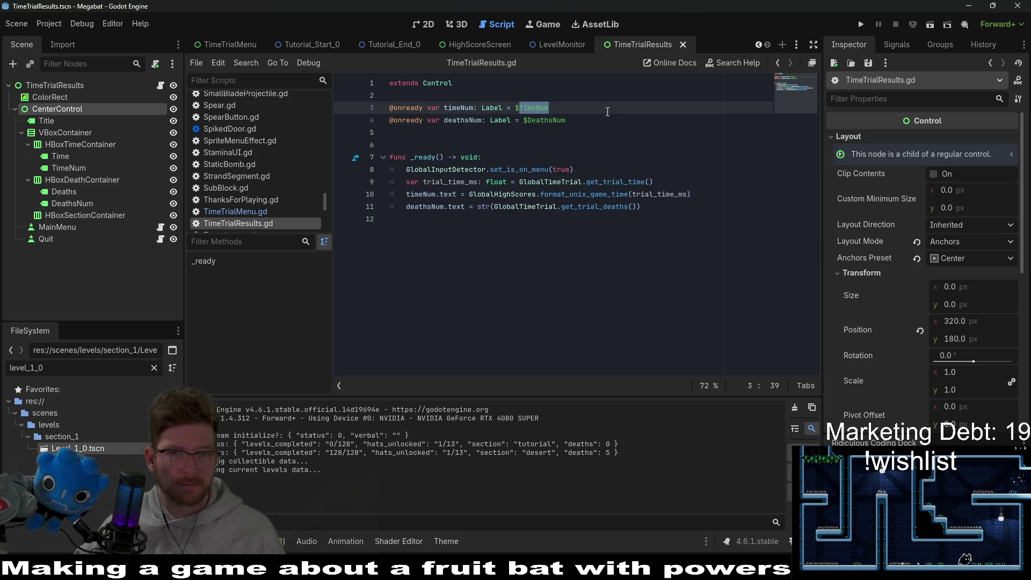
key(BackSpace)
key(BackSpace)
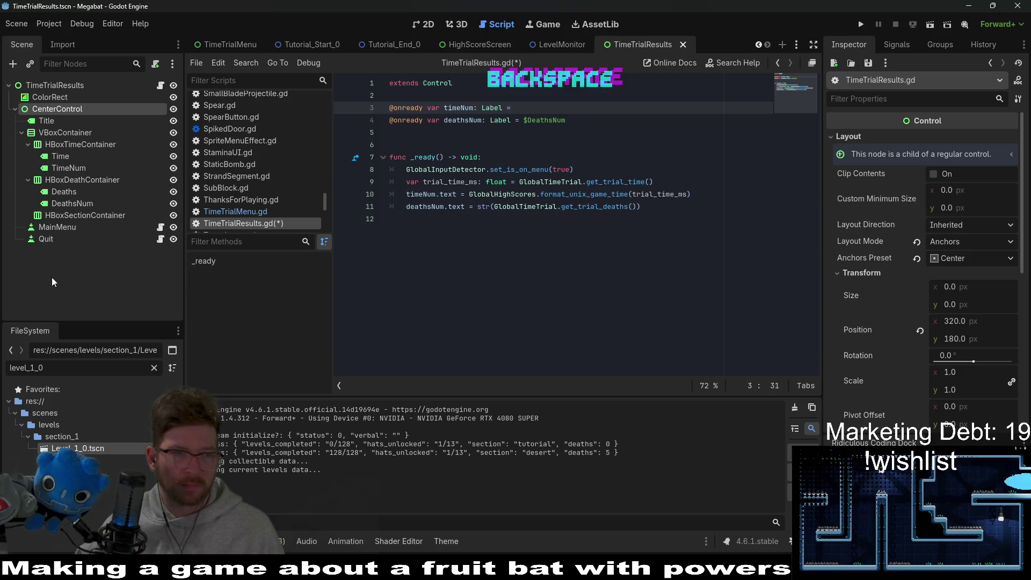
click(92, 168)
drag(92, 168, 530, 111)
Replace $DeathsNum on line 4 with DeathsNum's full node path and save the script
double_click(545, 121)
key(BackSpace)
key(BackSpace)
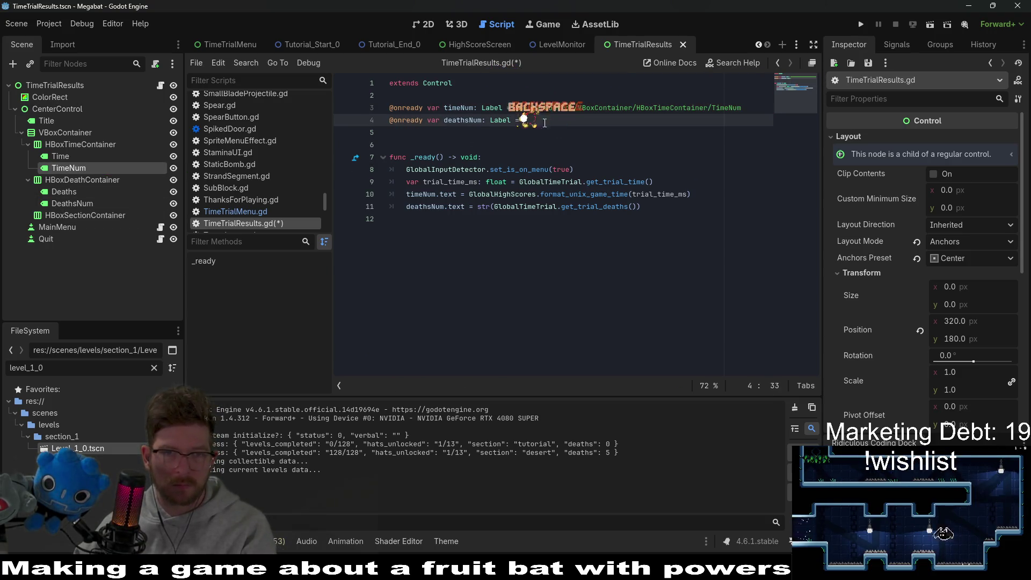
mouse_move(72, 204)
mouse_down()
mouse_move(535, 145)
mouse_move(535, 127)
mouse_up()
key(BackSpace)
key(ctrl+s)
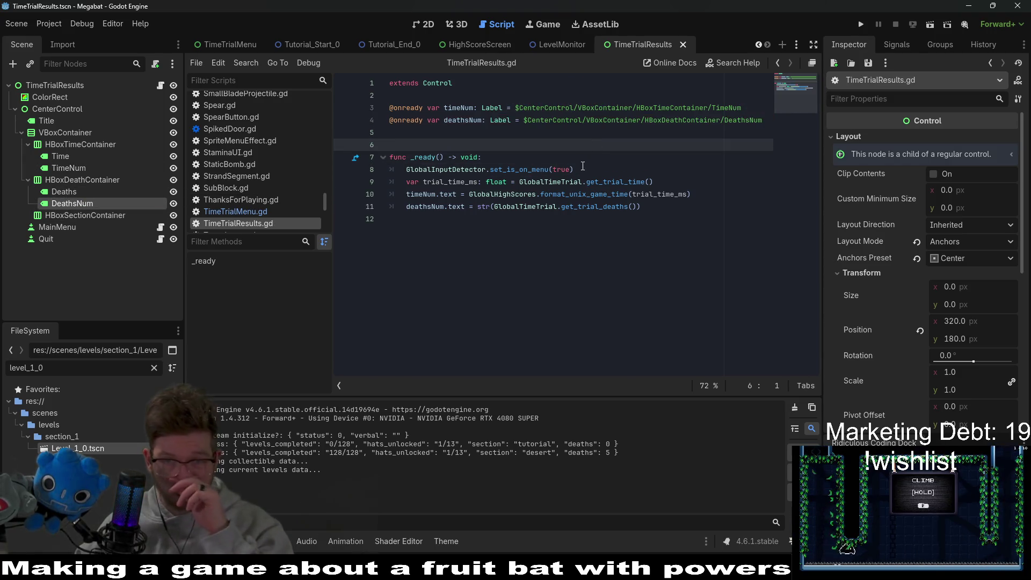
click(511, 156)
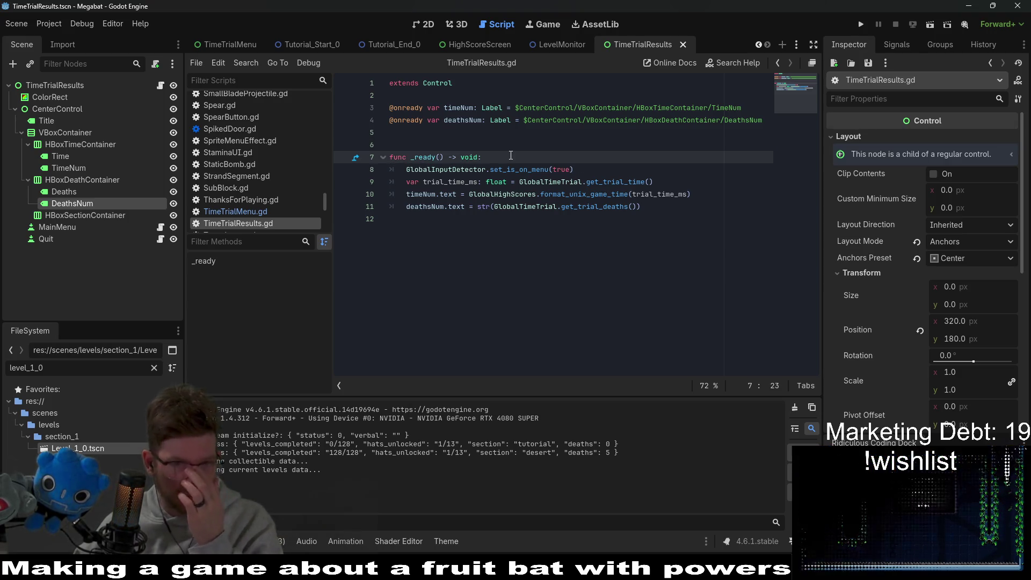
Jump to get_trial_deaths in GlobalTimeTrial.gd and step through every _time_trial_deaths use
ctrl+click(602, 207)
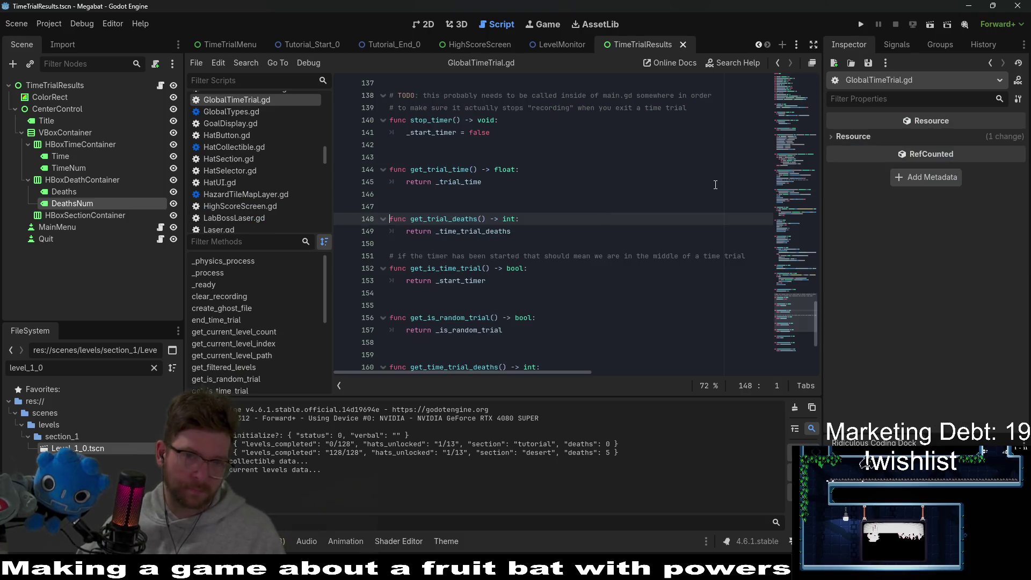
double_click(489, 229)
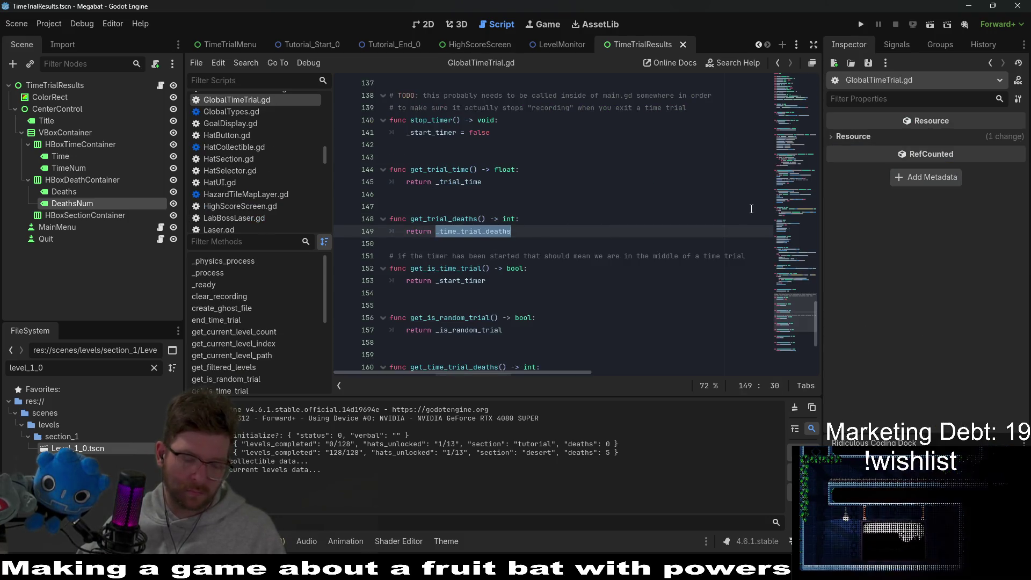
key(ctrl+f)
key(Return)
key(Return)
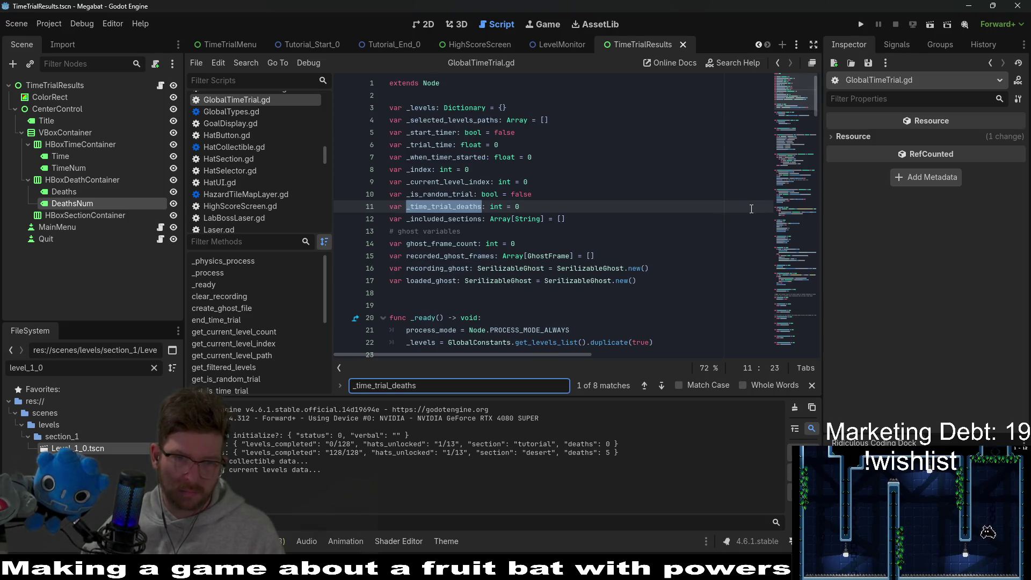
key(Return)
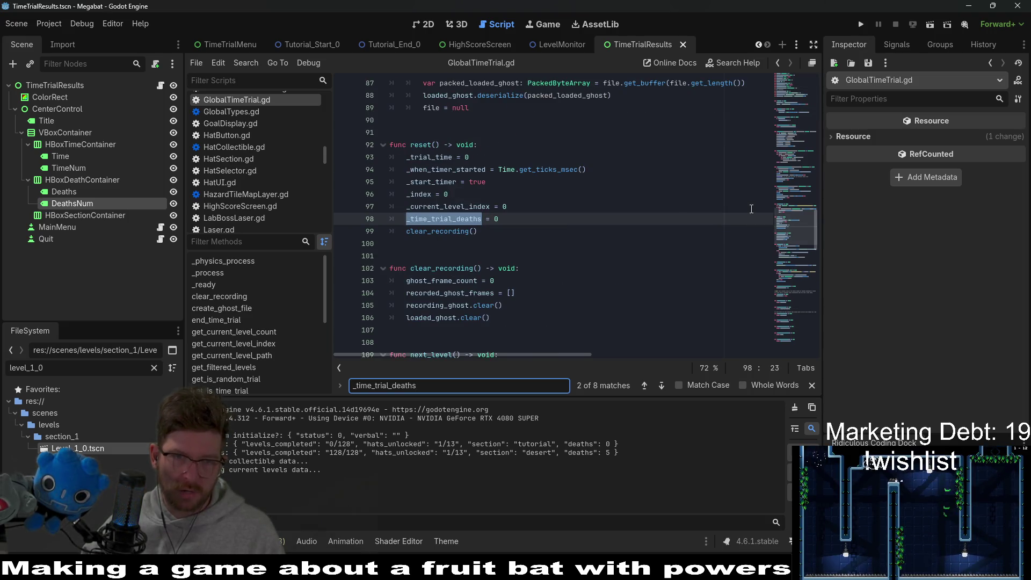
key(Return)
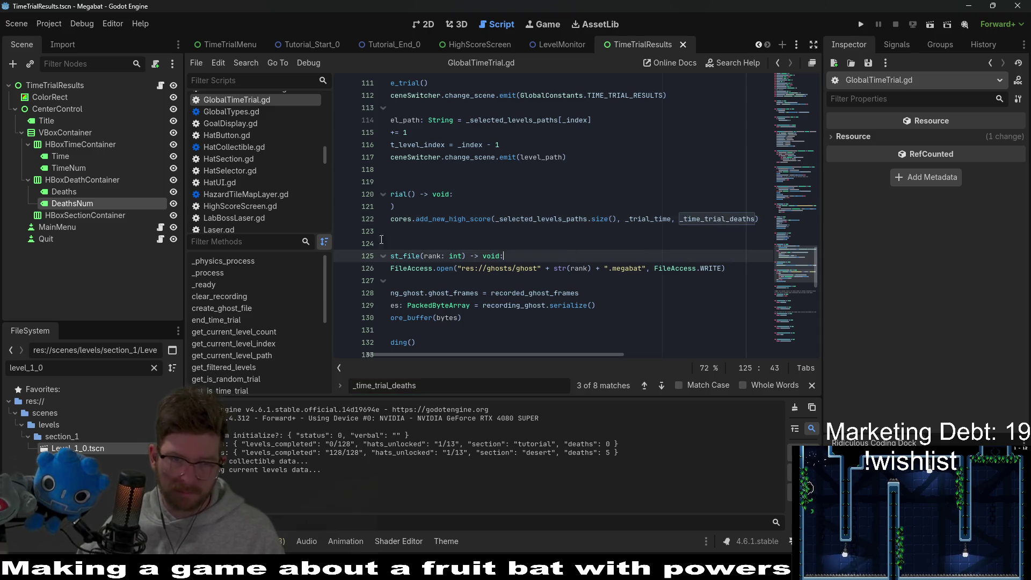
click(618, 244)
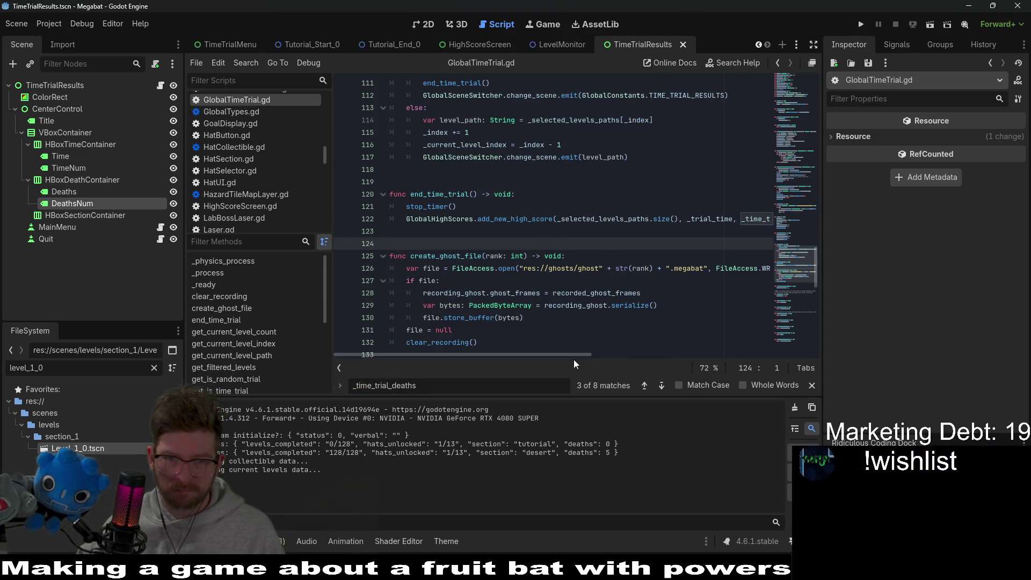
drag(585, 353, 687, 353)
key(Up)
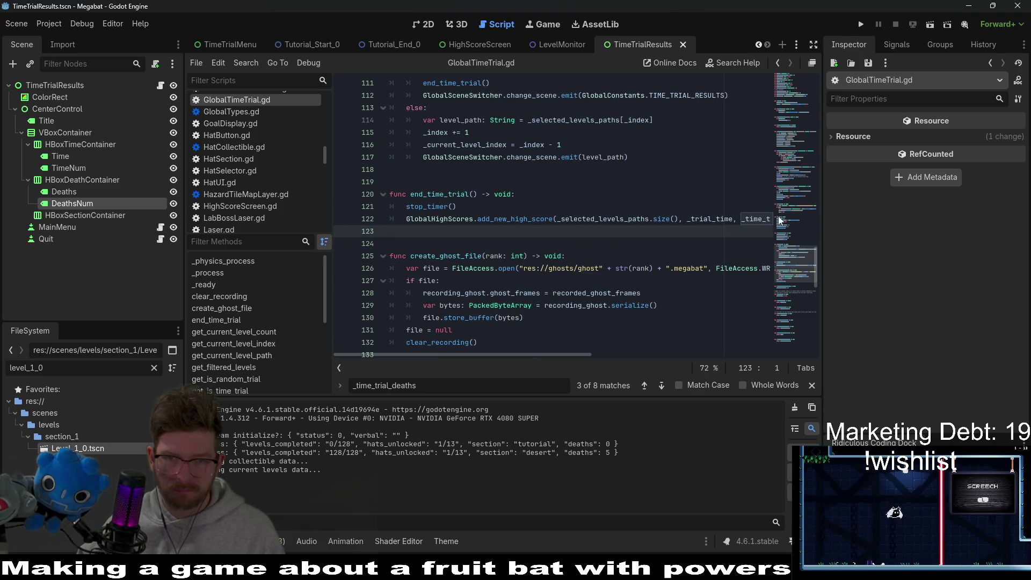
drag(763, 219, 762, 218)
Select update_time_trial_deaths and run a Find in Files search for it
key(ctrl+f)
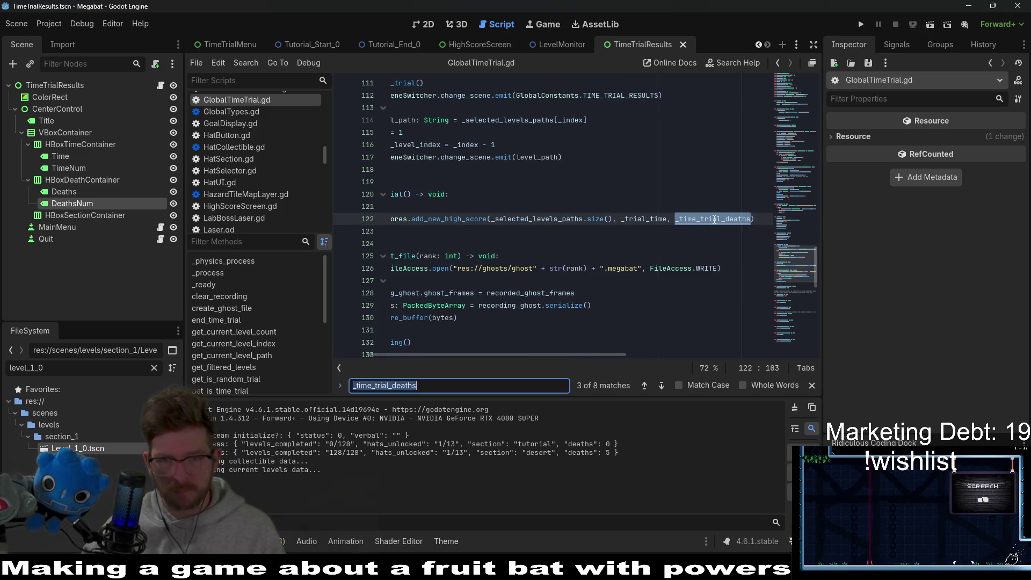
key(Return)
drag(491, 268, 336, 253)
double_click(499, 219)
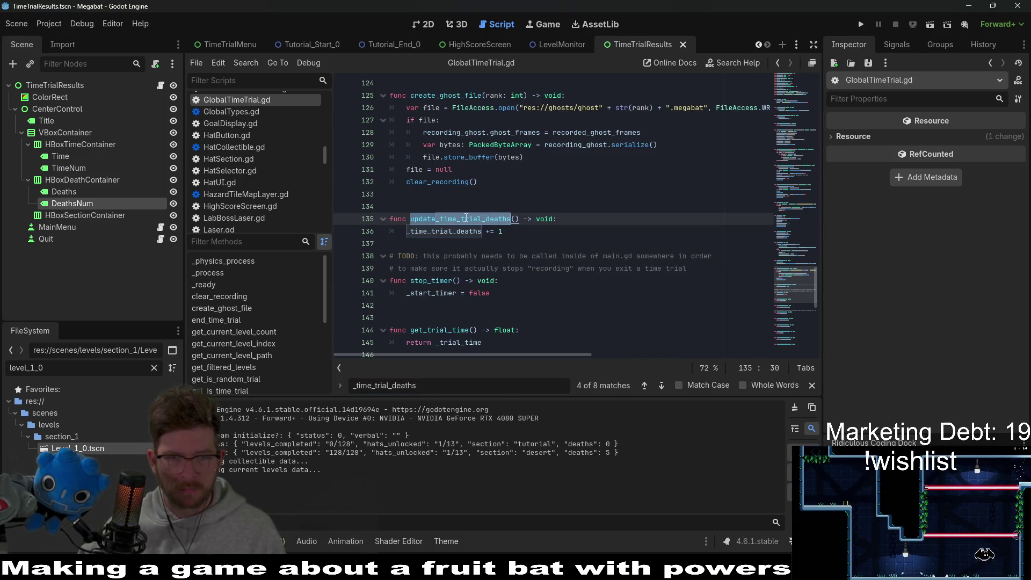
key(ctrl+shift+f)
key(Return)
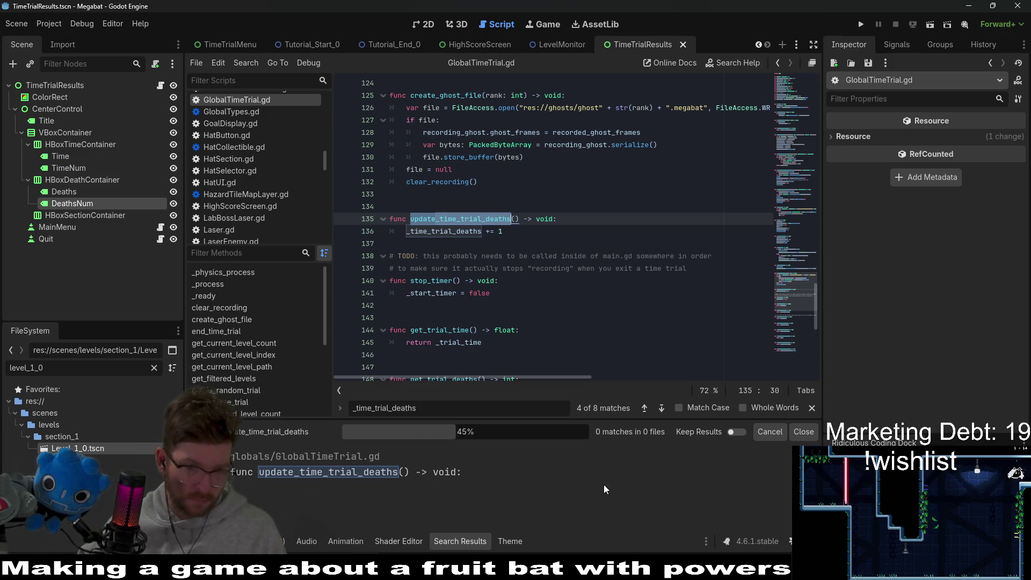
Read the update_time_trial_deaths call near line 212 of BaseLevel.gd, then go back to the 2D view
click(420, 502)
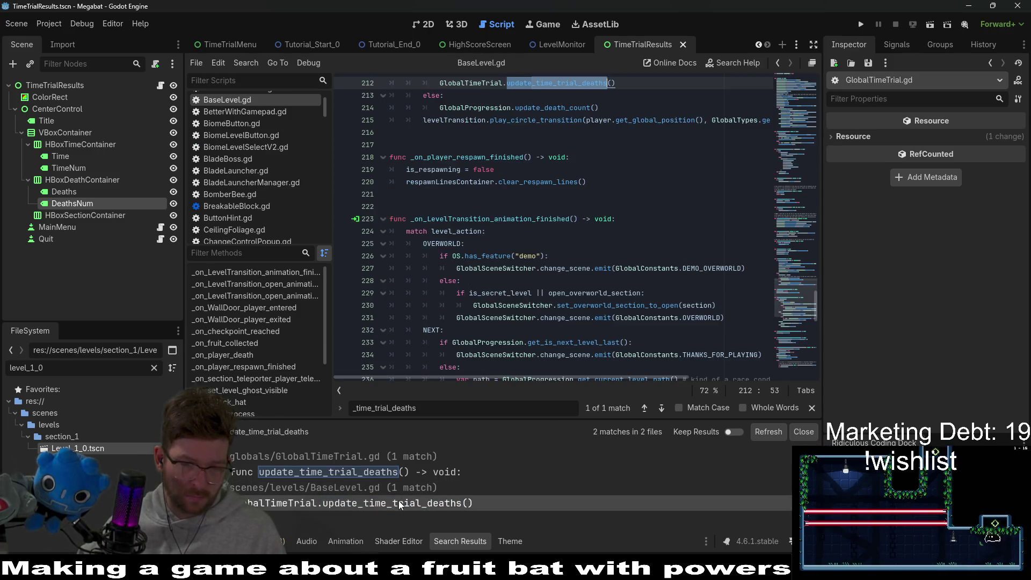
scroll(628, 305, up, 2)
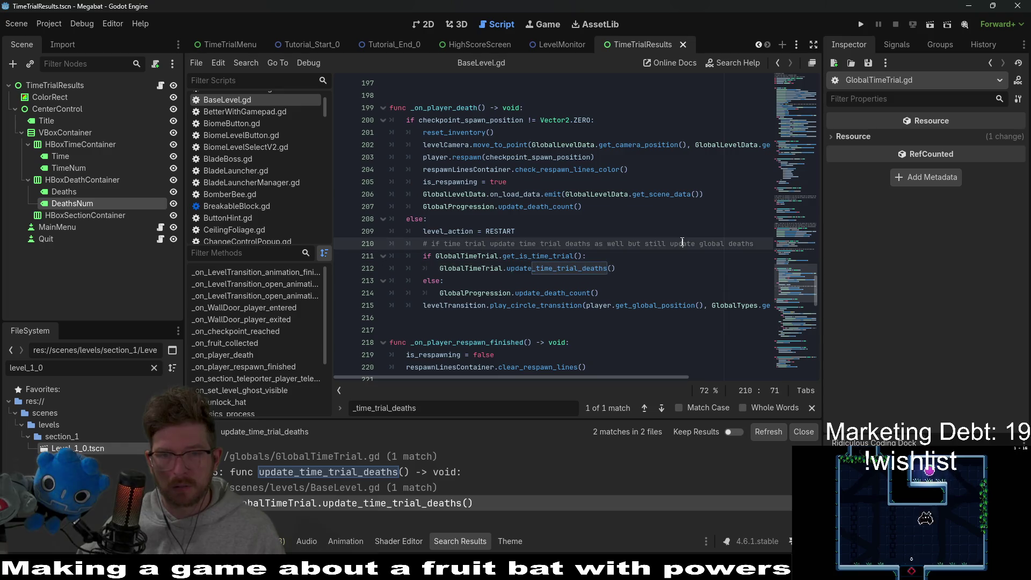
click(667, 269)
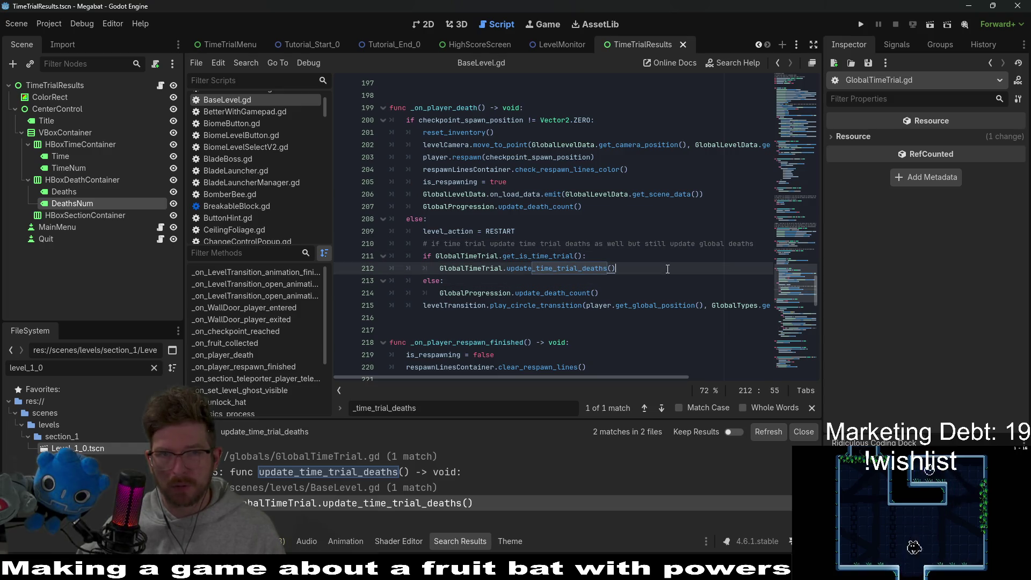
click(415, 24)
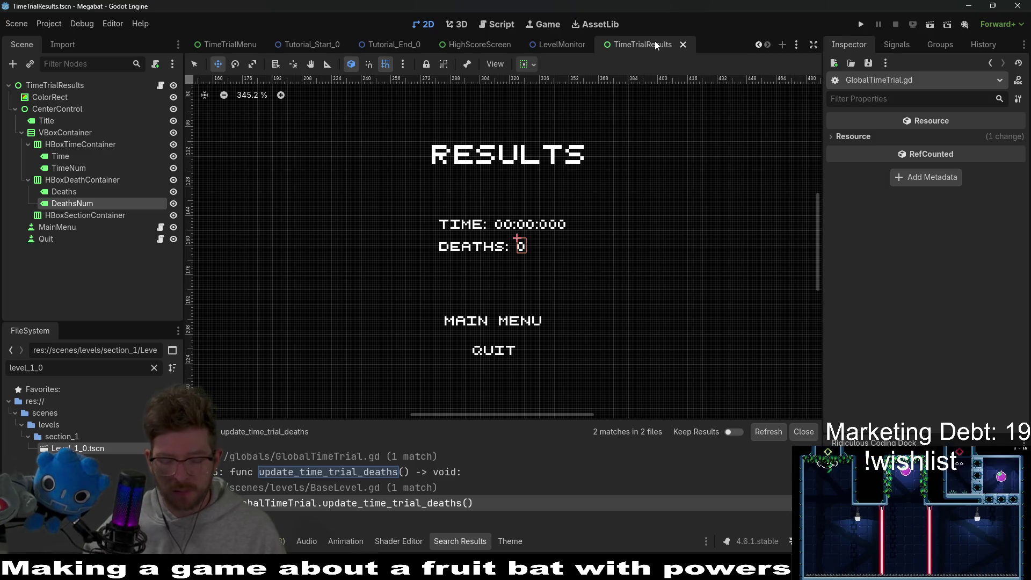
Open HighScoreScreen.tscn by searching 'highscore', then select LevelLabel and its Text field
key(alt+shift+o)
text(hom)
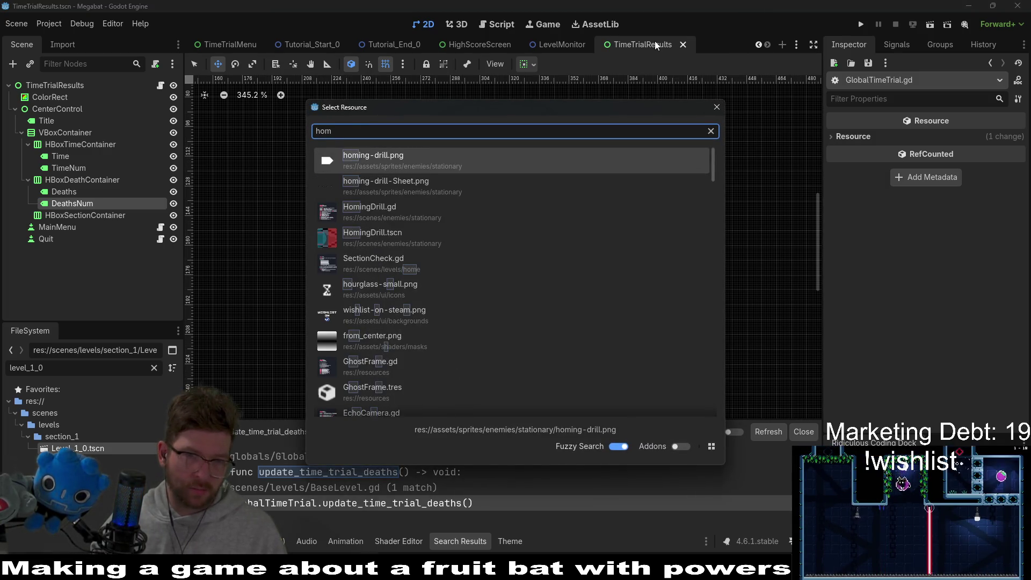
key(BackSpace)
key(BackSpace)
key(BackSpace)
text(hi)
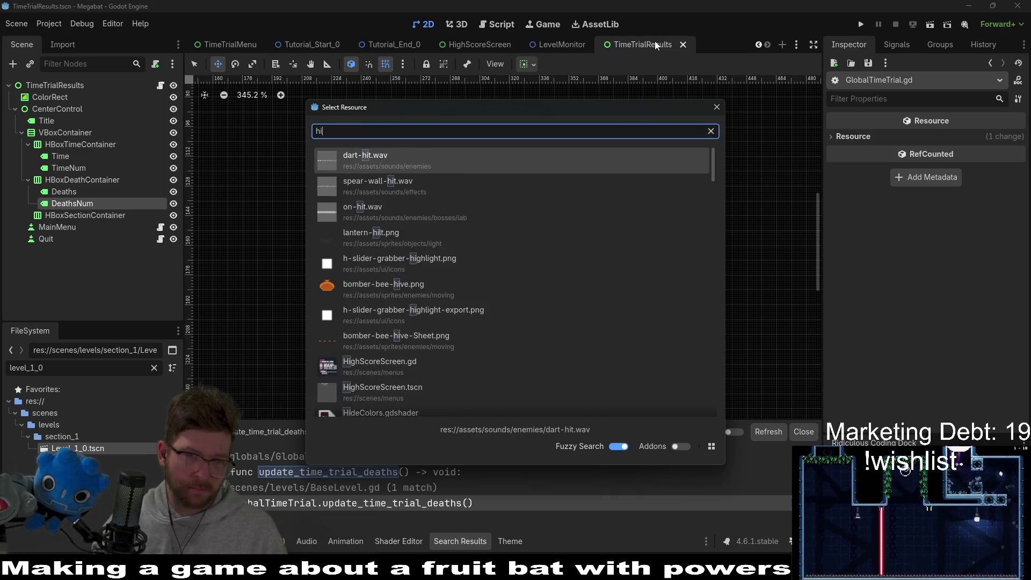
text(ghscore)
key(Down)
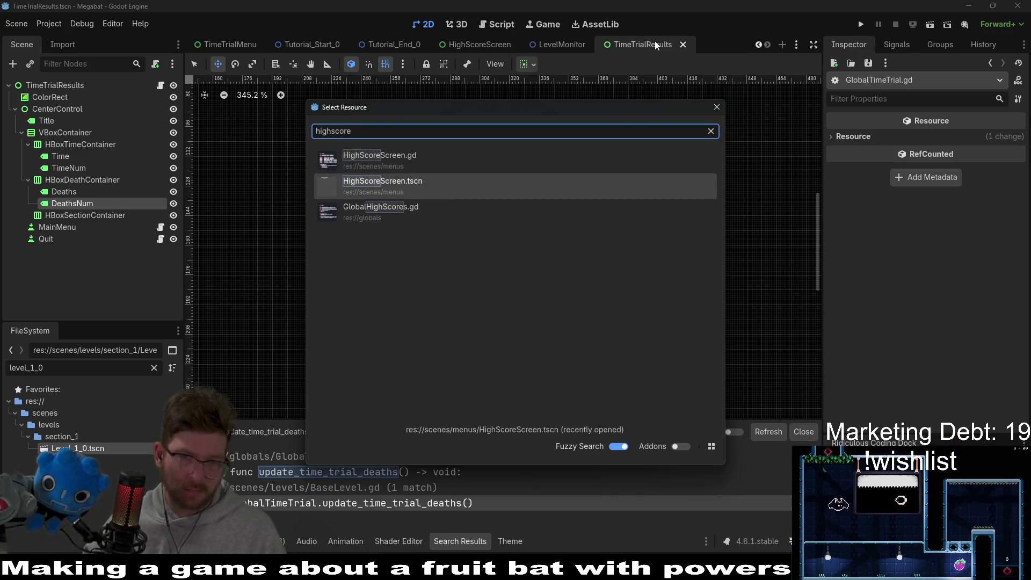
key(Return)
scroll(479, 245, up, 3)
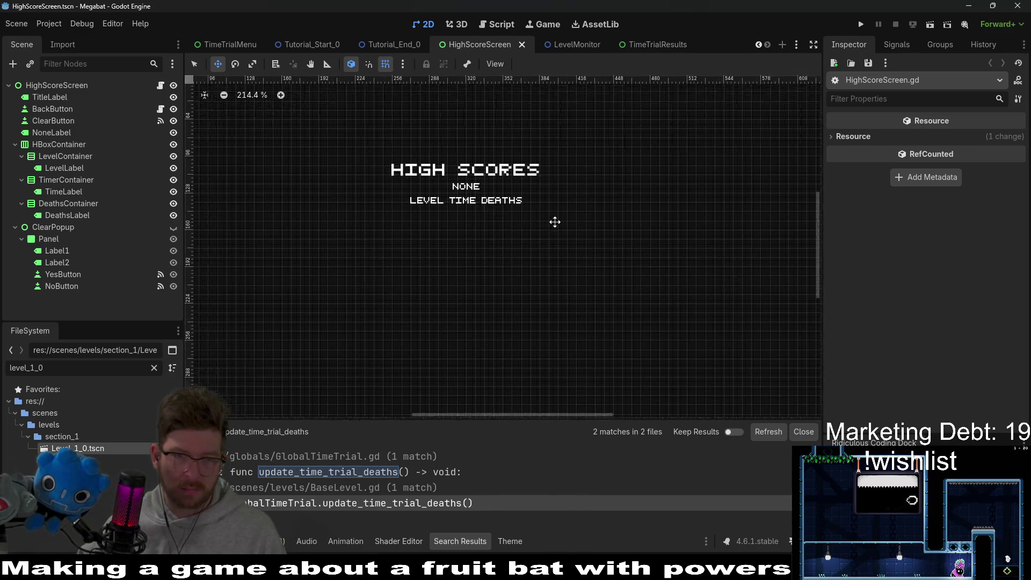
scroll(555, 221, up, 1)
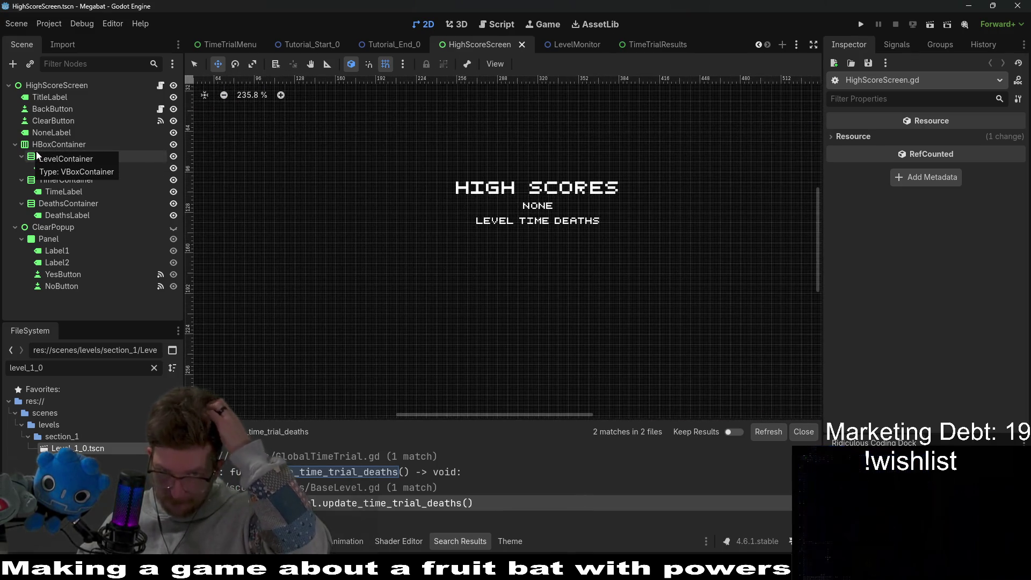
click(80, 168)
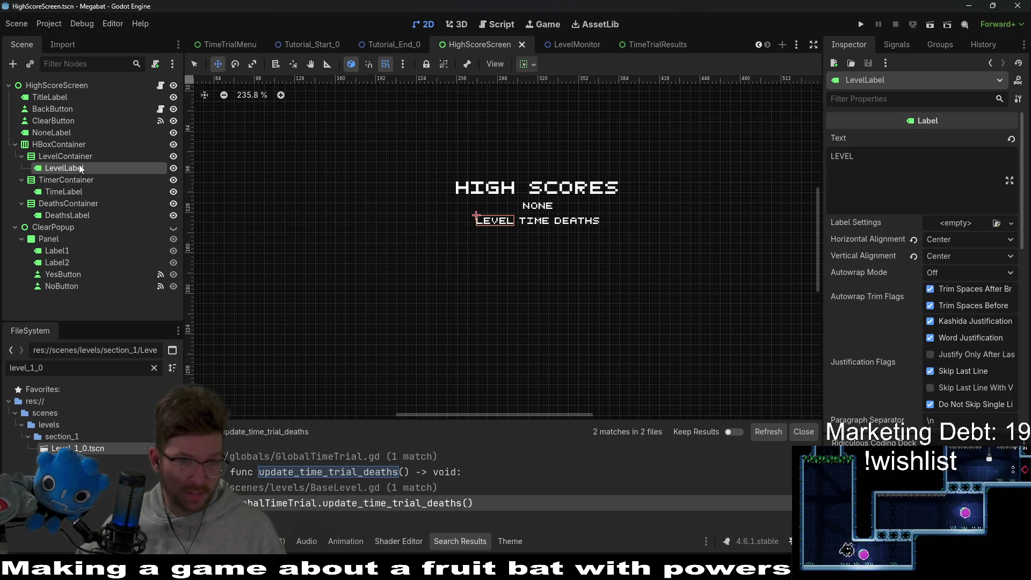
click(866, 154)
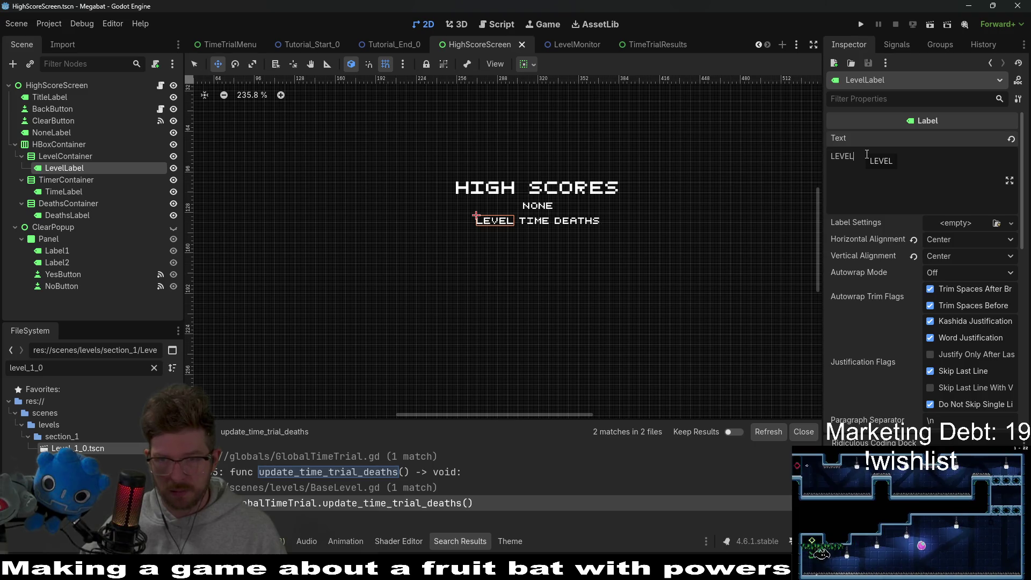
Append S so the heading reads LEVELS, save the scene, and open HighScoreScreen.gd
text(S)
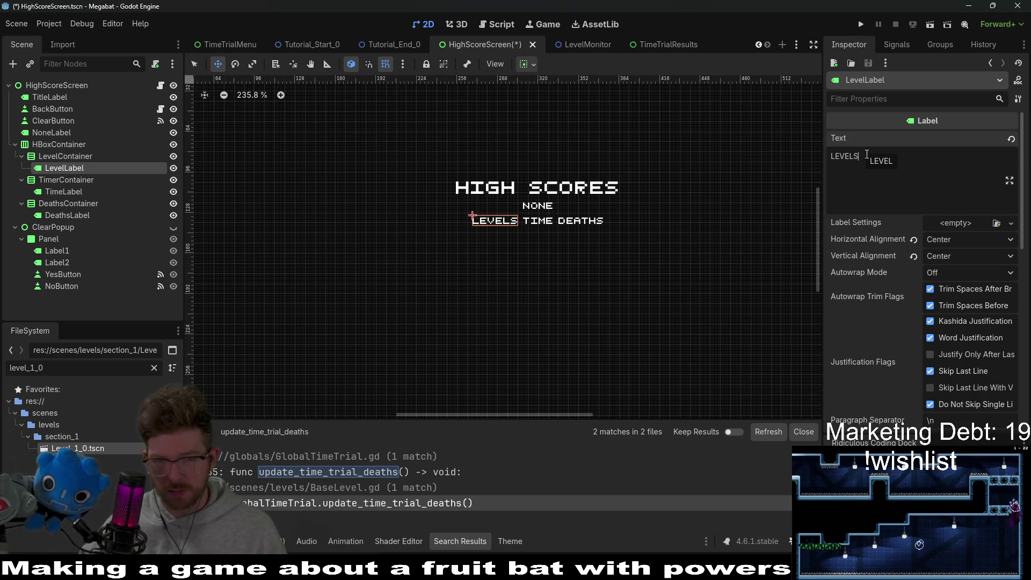
key(ctrl+s)
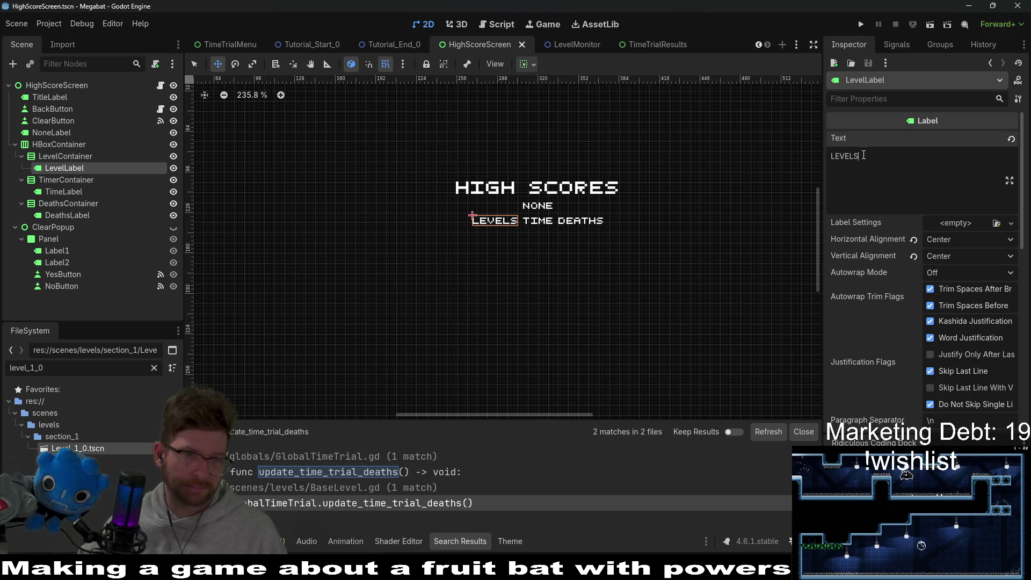
click(161, 87)
key(ctrl+s)
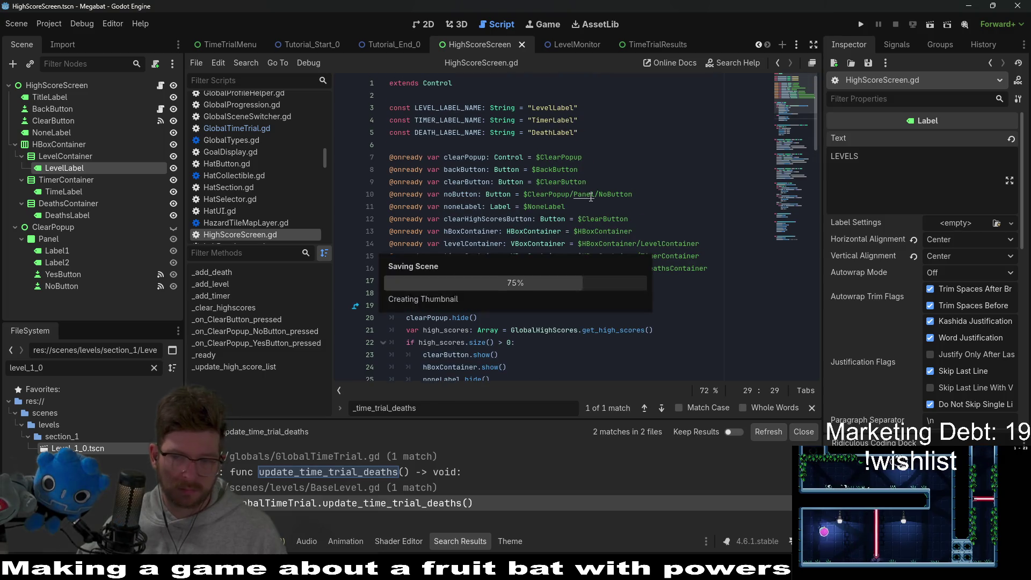
Review the Steam Demo Tasks on The Board in Obsidian, leaving the environment-art task unchecked
key(alt+Tab)
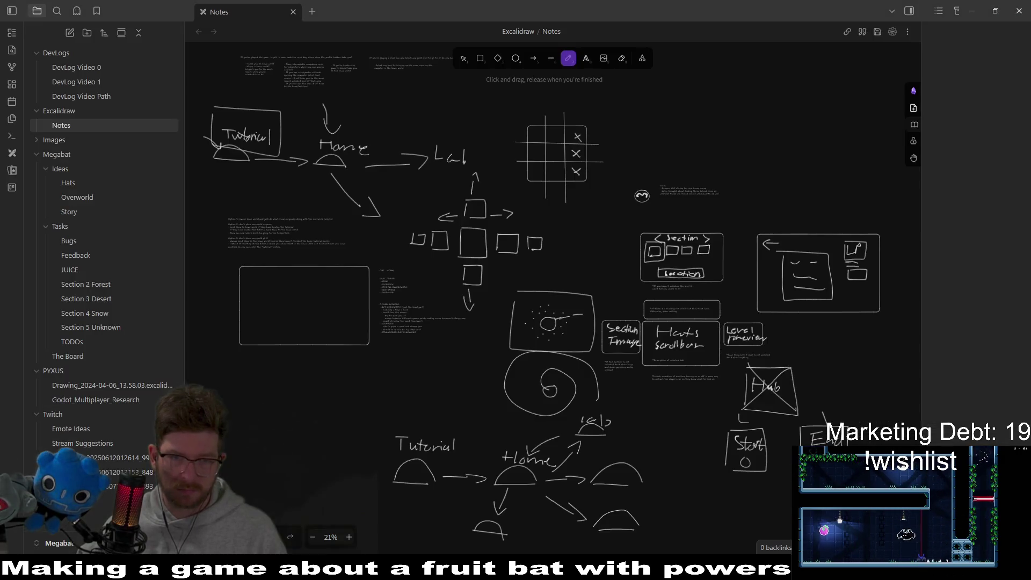
click(92, 357)
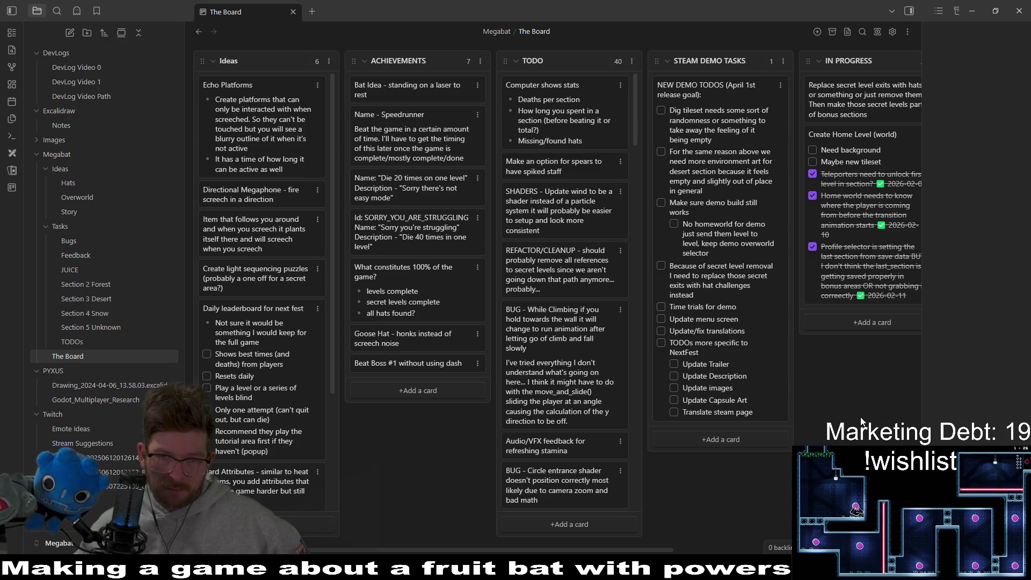
click(662, 154)
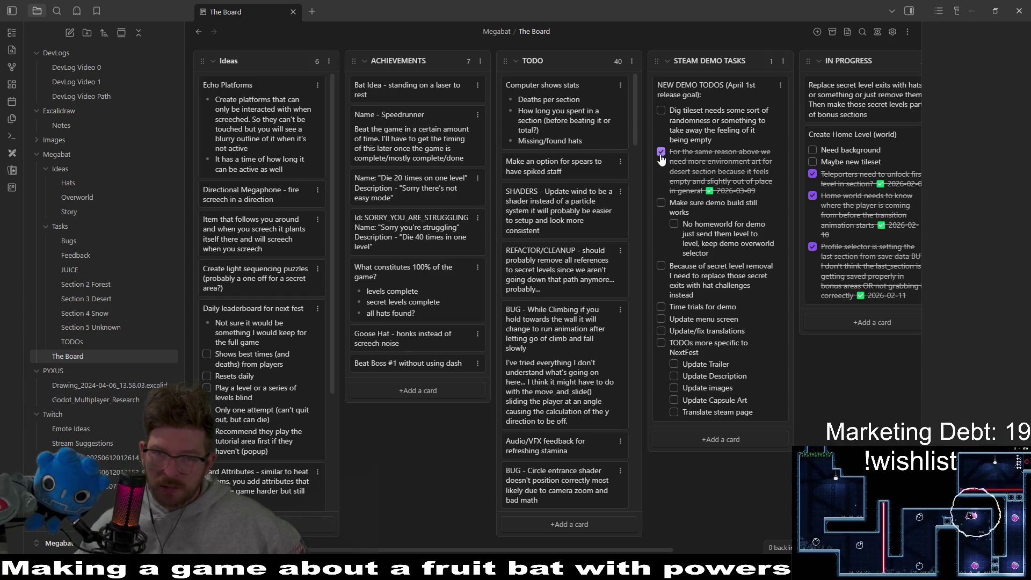
click(661, 153)
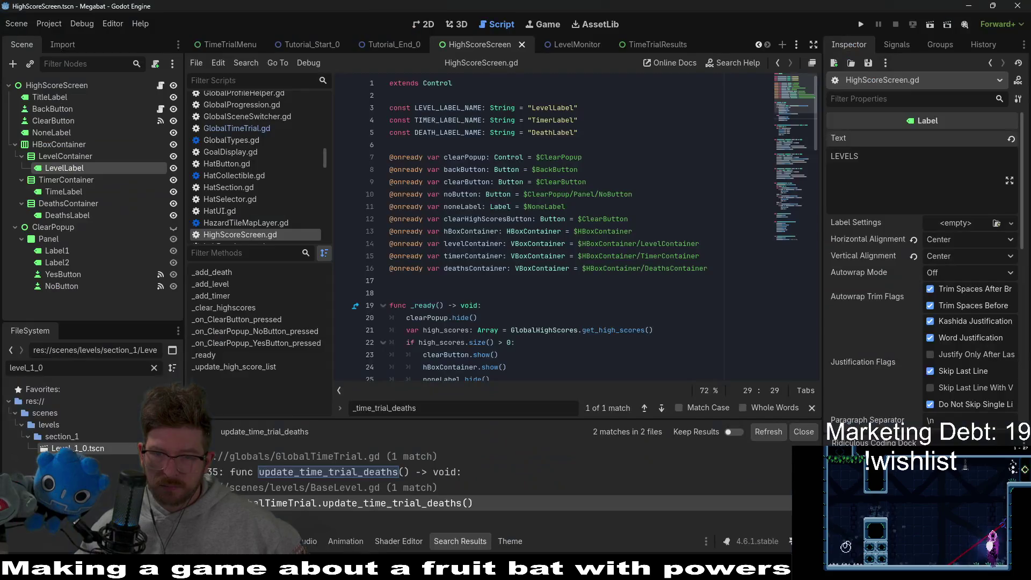
Change the Main Feature Tag from playtest to demo in Customize Run Instances, then run with F5
click(49, 24)
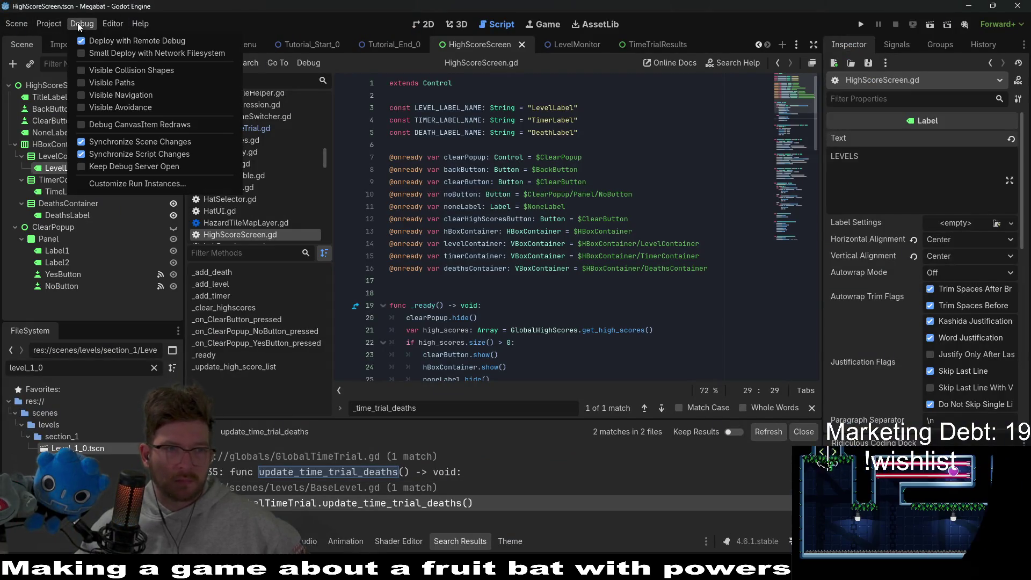
mouse_move(56, 26)
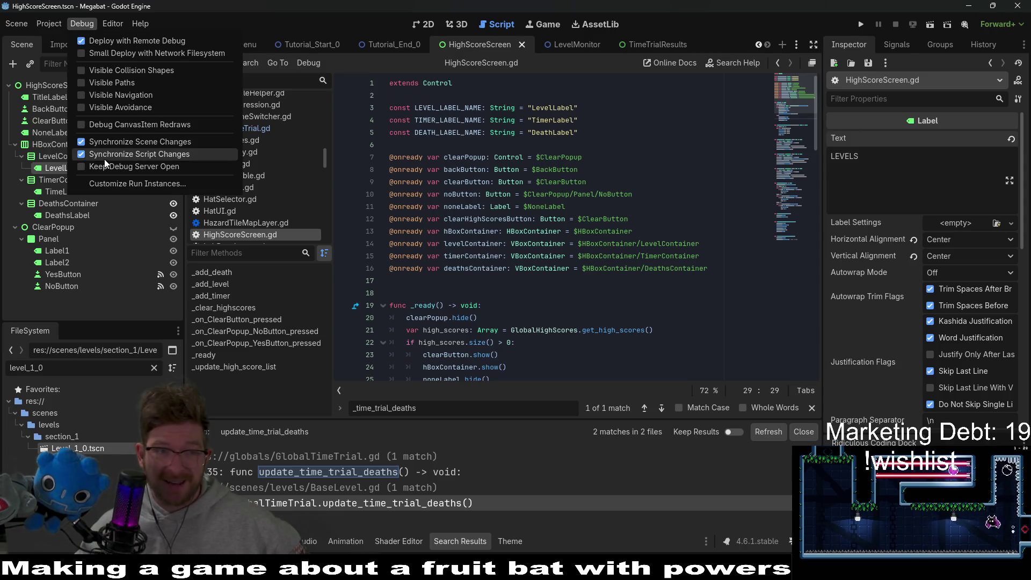
click(111, 186)
double_click(546, 159)
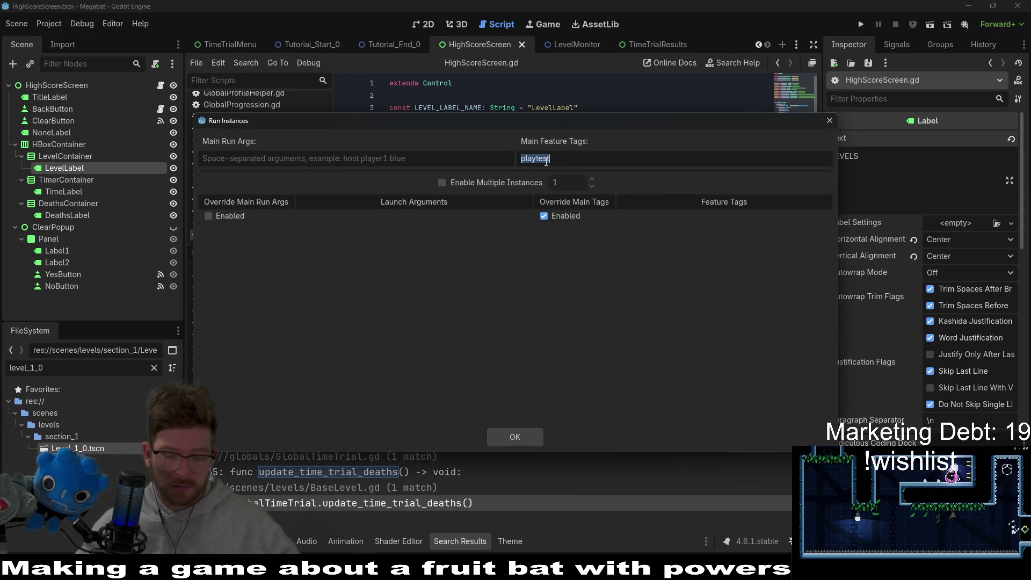
text(demo)
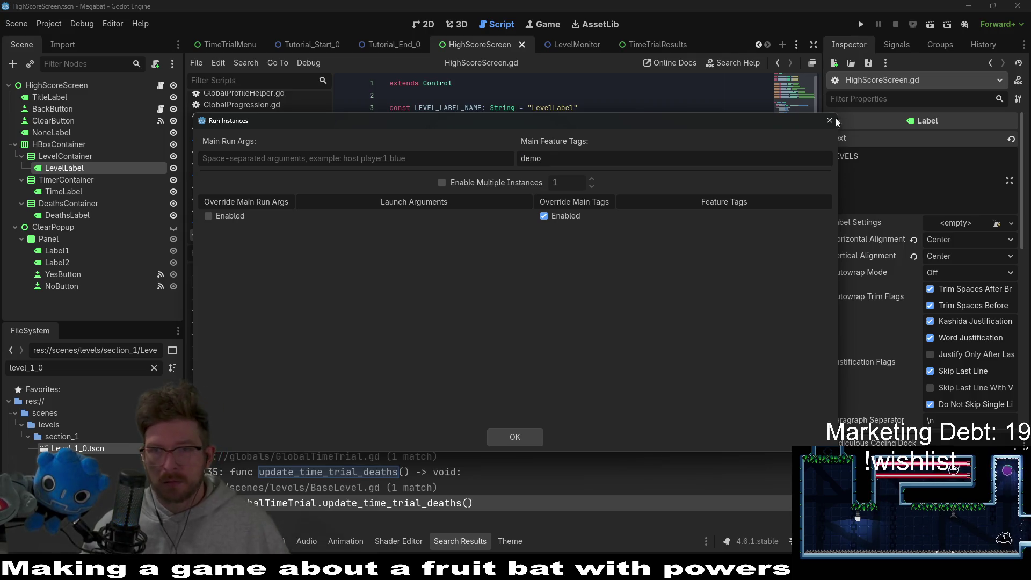
click(830, 121)
key(F5)
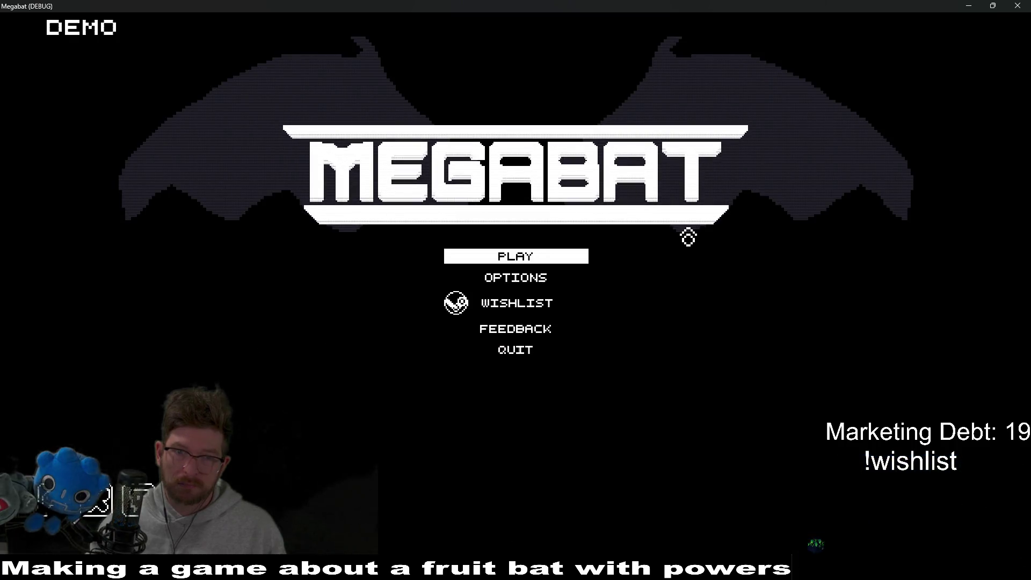
Start a new game, then use the pause menu's Level Select to start level 01
click(539, 260)
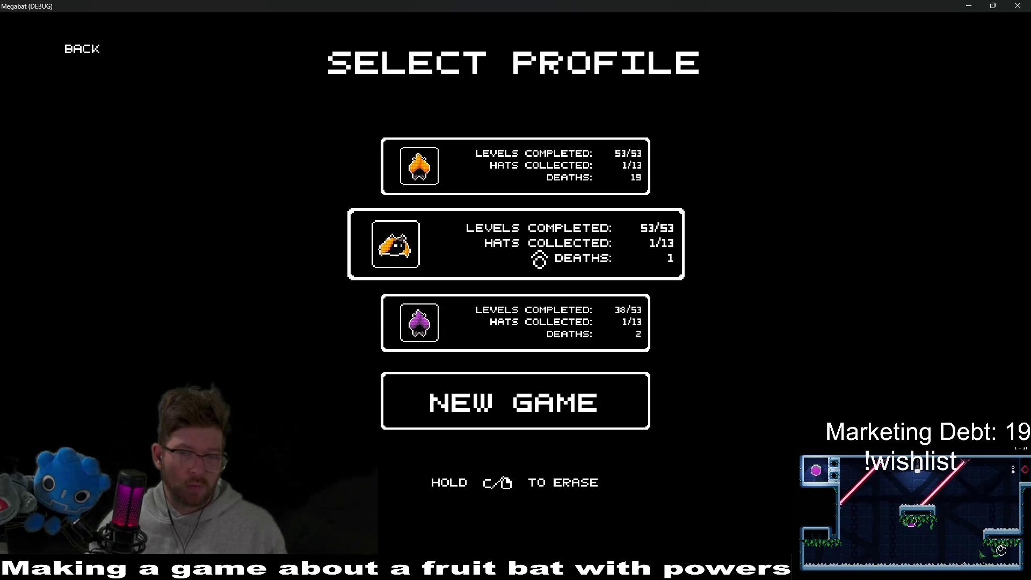
click(569, 411)
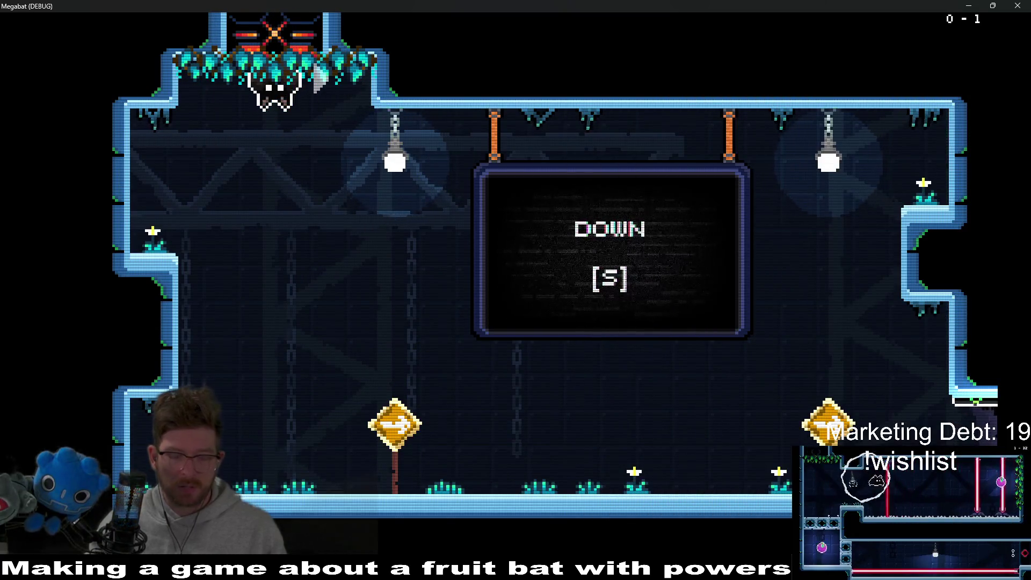
key(Escape)
key(Down)
key(Down)
key(Return)
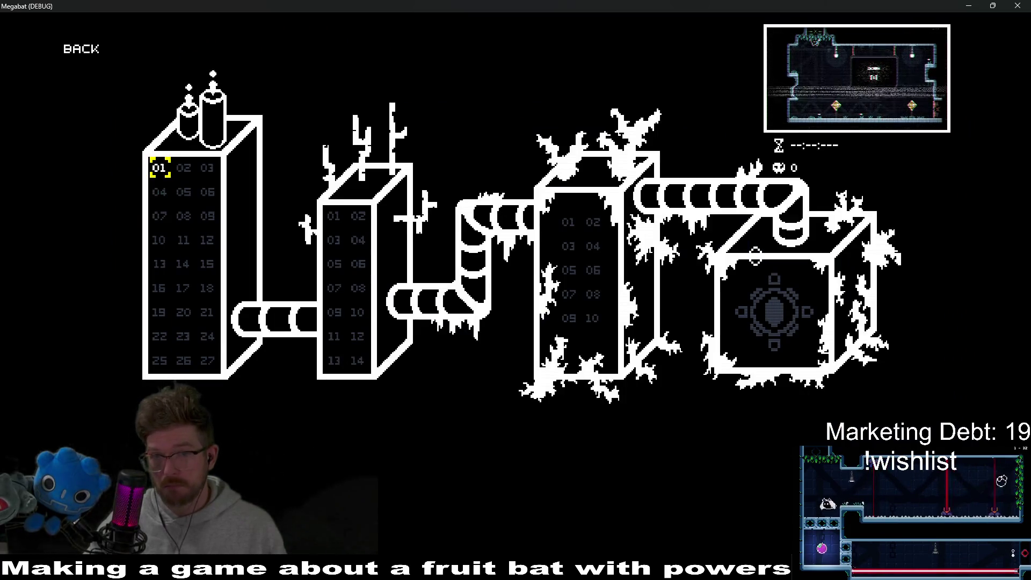
key(Return)
Fly the bat through the opening rooms with S, D and K, then pause toward Main Menu
key(s)
key(d)
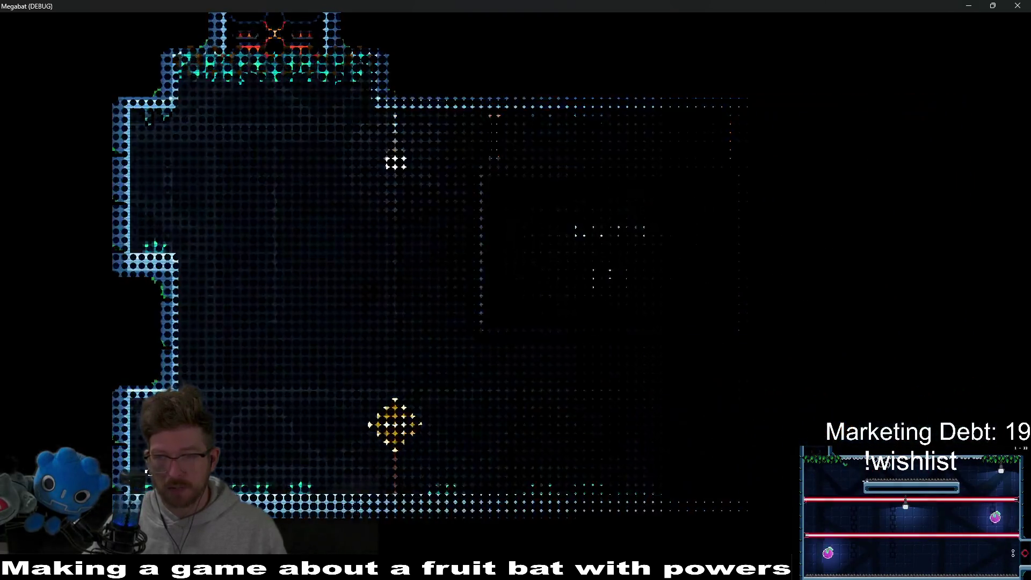
key(d)
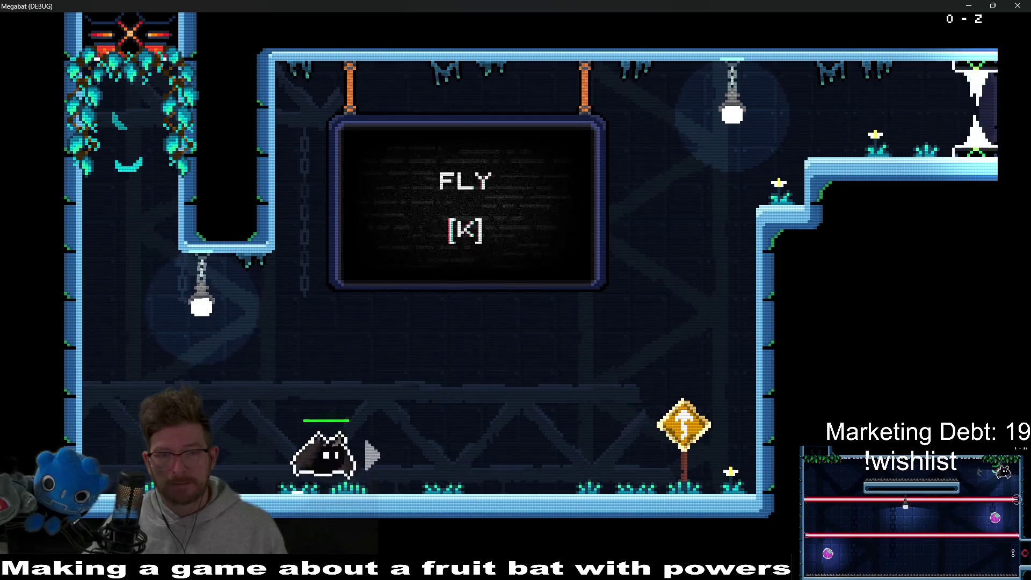
key(k)
key(d)
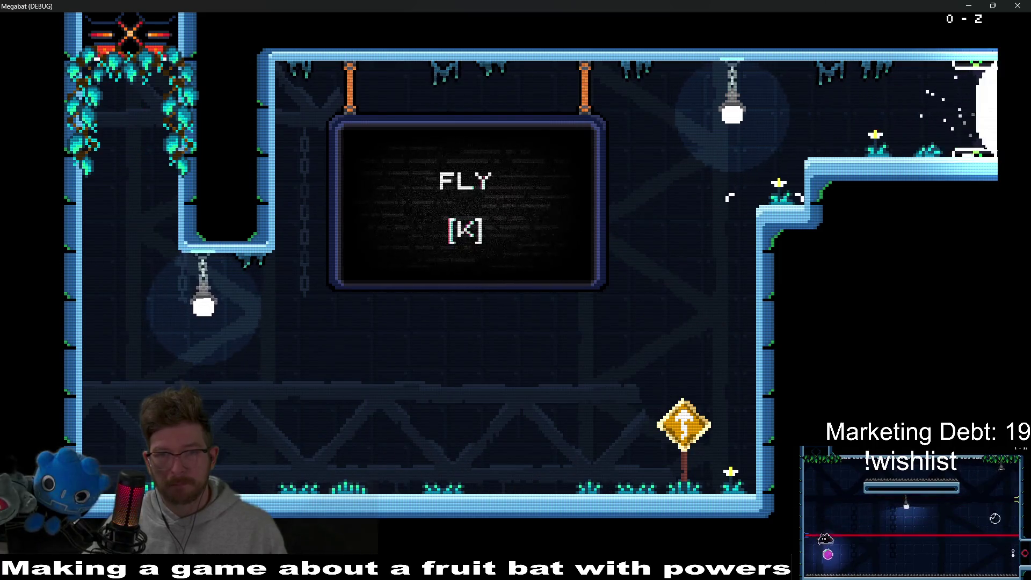
key(d)
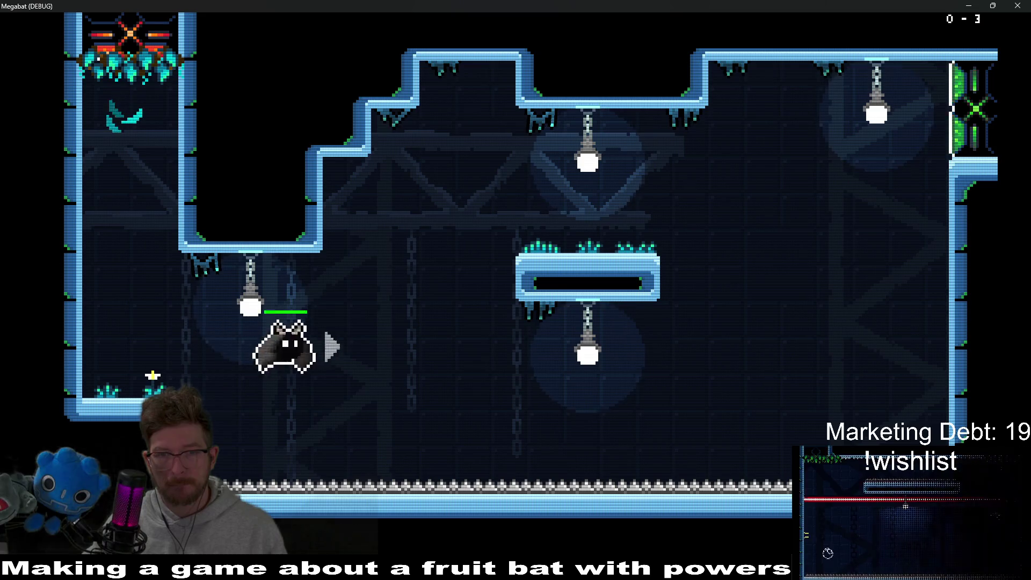
key(k)
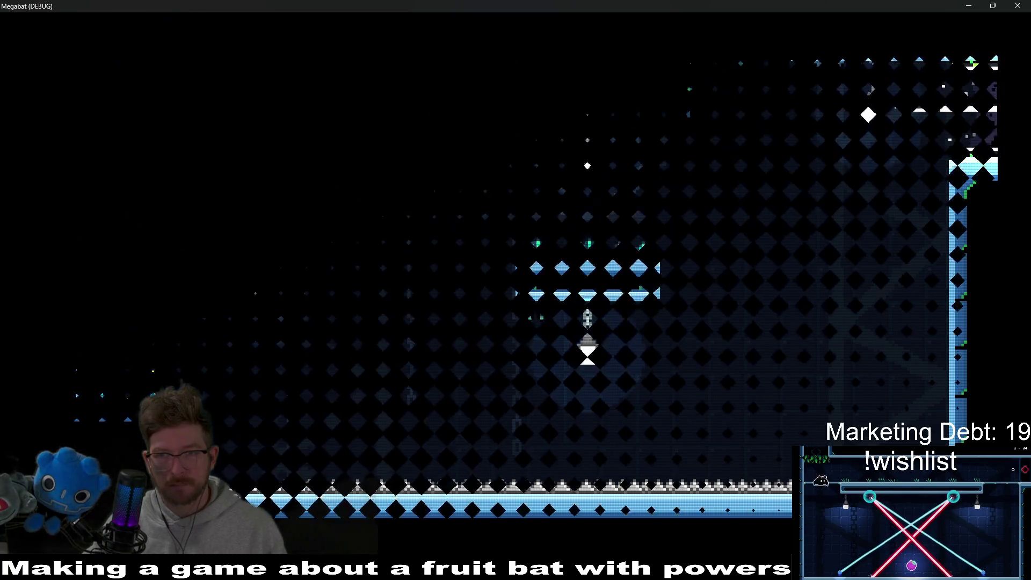
key(Escape)
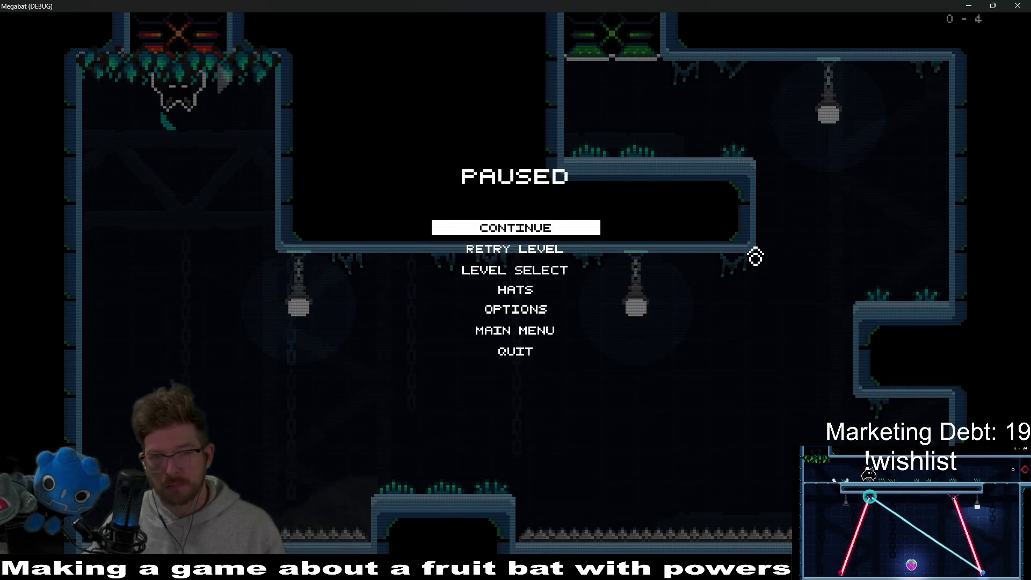
key(Down)
key(Down)
key(Down)
key(Down)
From Megabat's title screen, load the first profile and launch tower 2 level 12, hitting the null-instance crash
key(Return)
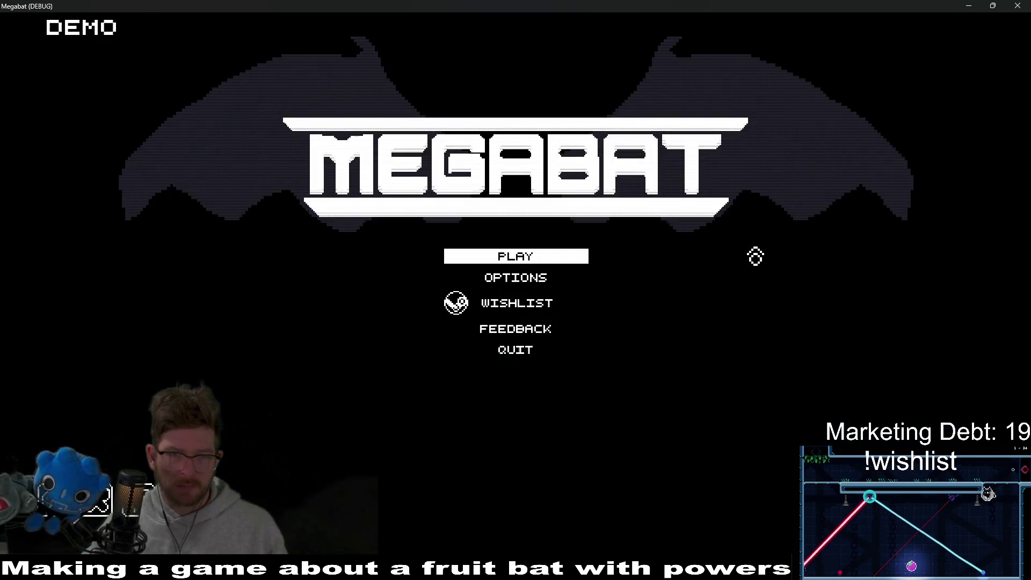
key(Return)
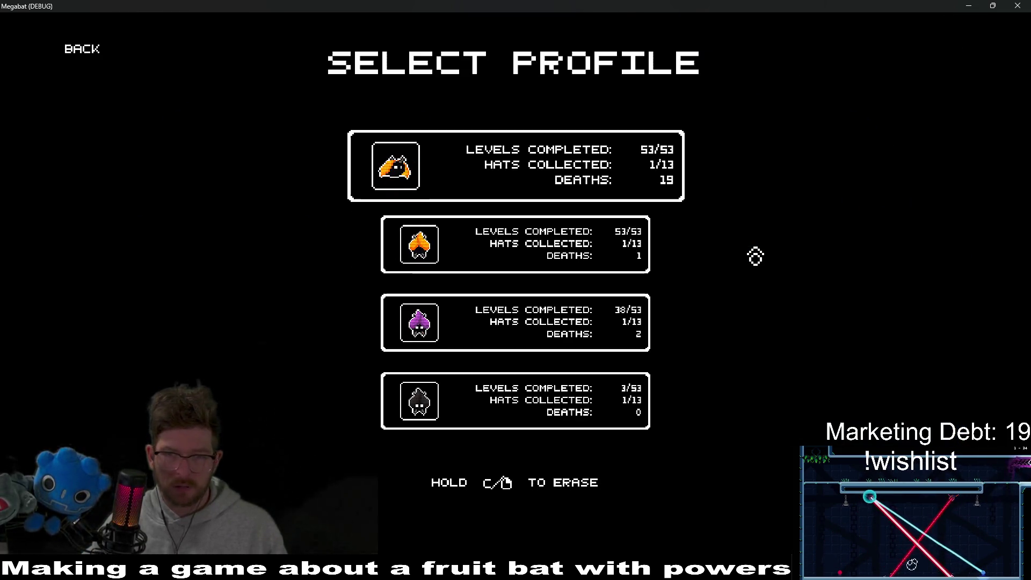
key(Return)
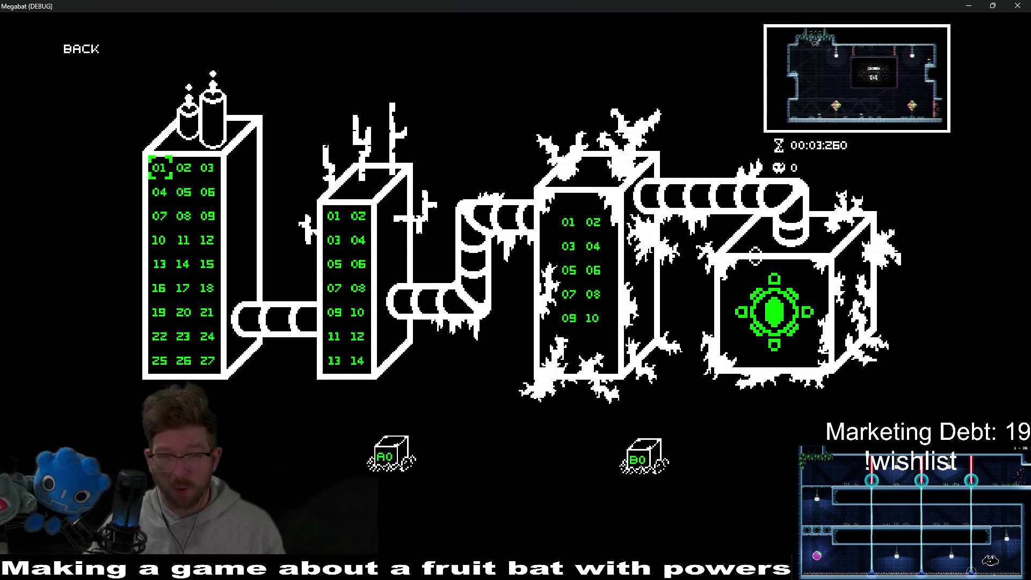
key(Right)
key(Right)
key(Right)
key(Down)
key(Down)
key(Down)
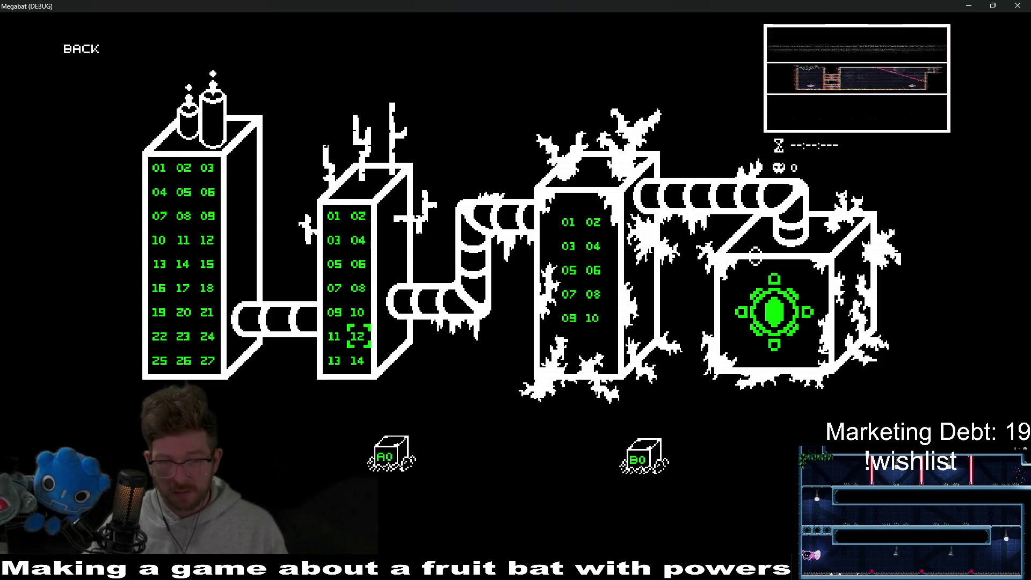
key(Return)
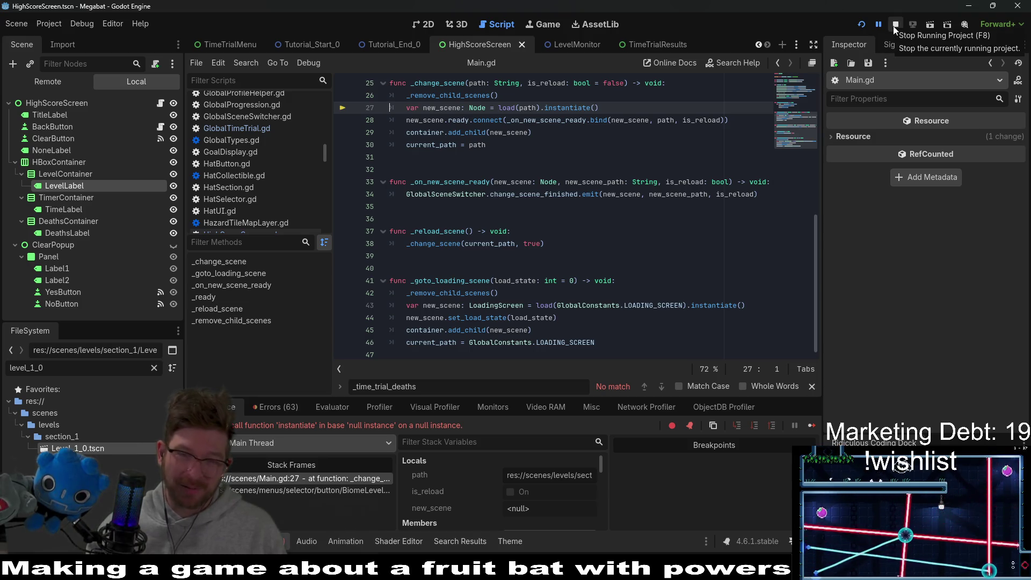
Relaunch Megabat with Run Project, then switch to the Obsidian board
click(862, 25)
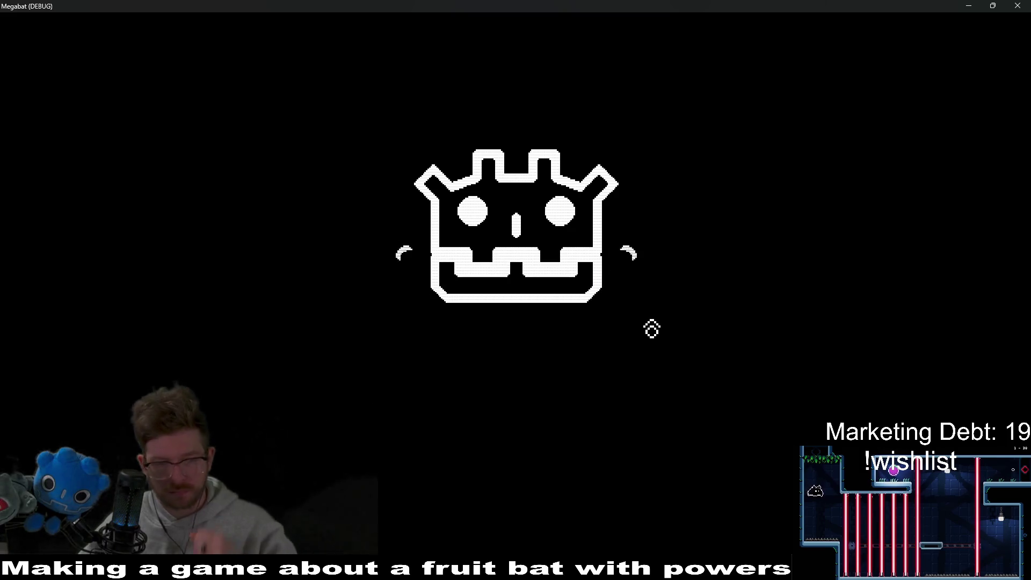
key(alt+Tab)
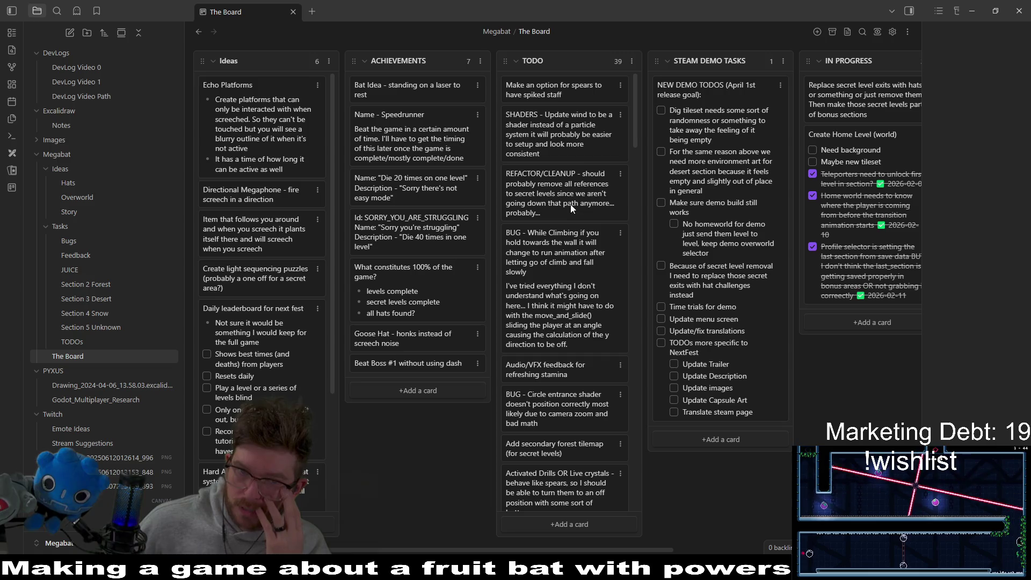
Drag the REFACTOR/CLEANUP card above 'Make an option for spears…' at the top of TODO
drag(571, 204, 569, 123)
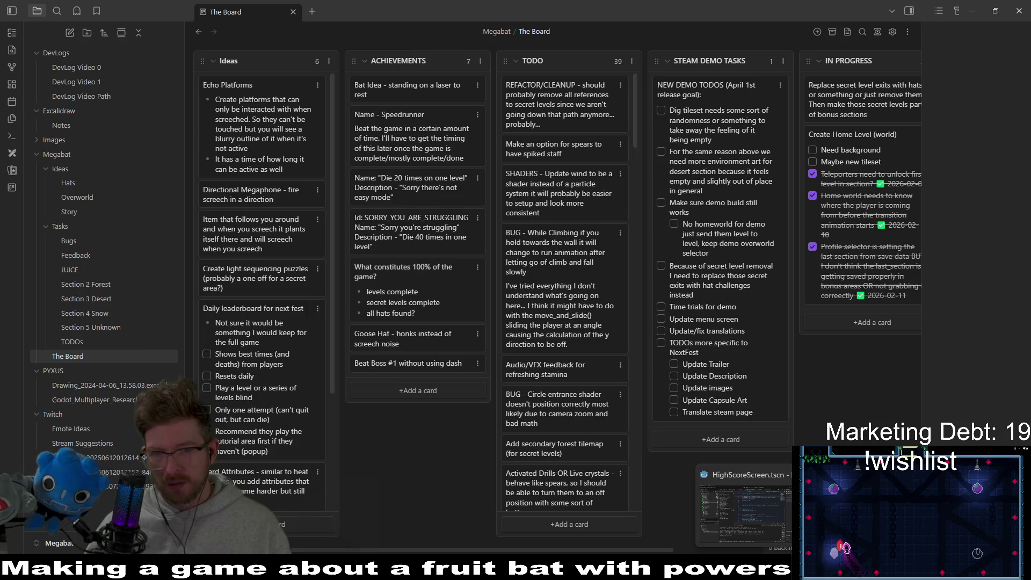
Bring Command Prompt to the front for git pull origin simple-homeworld
key(alt+Tab)
key(alt+Tab)
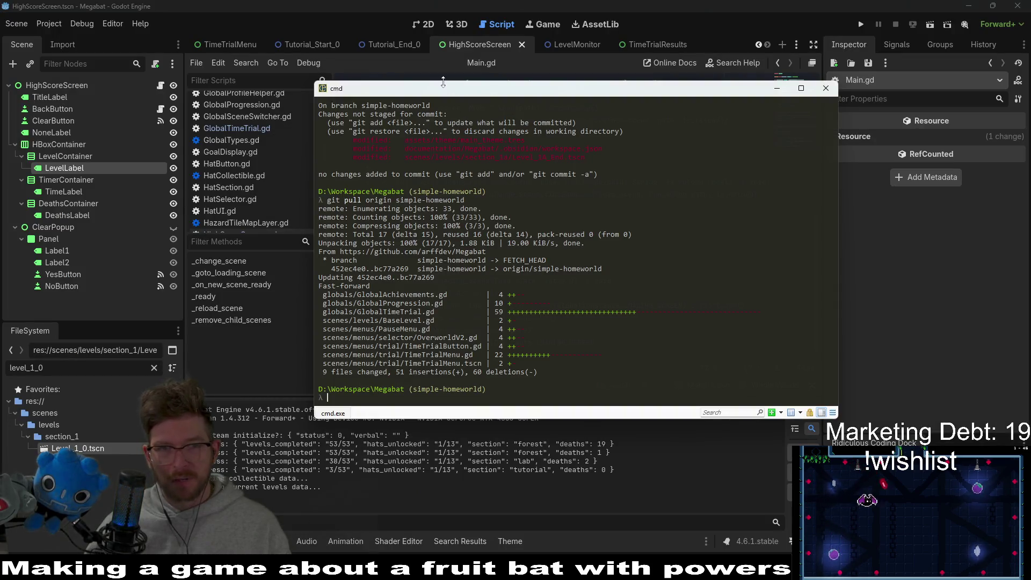
key(alt+Tab)
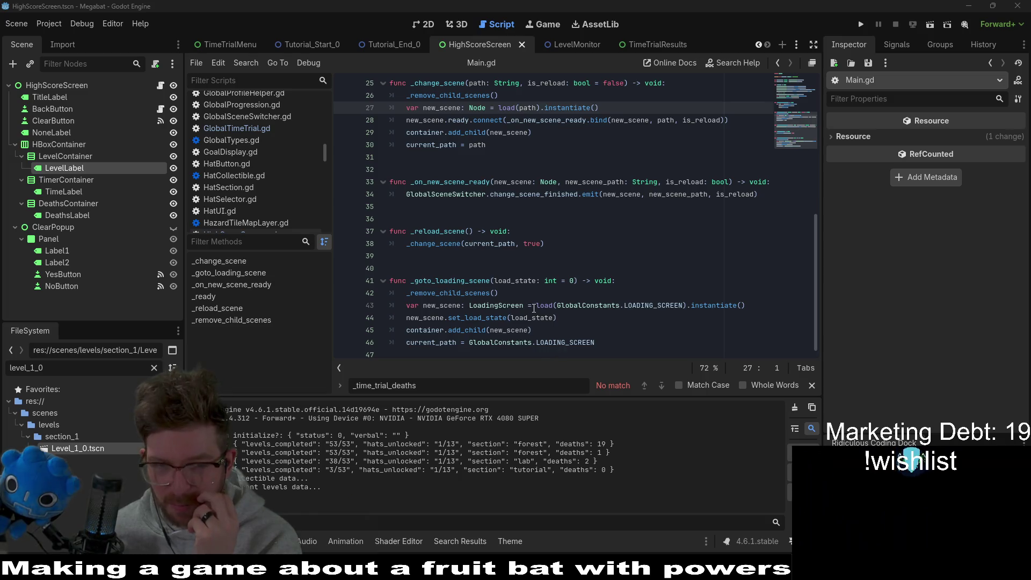
Scroll to the top of Main.gd, look over the constants, and place the caret at line 13's end
scroll(573, 267, up, 8)
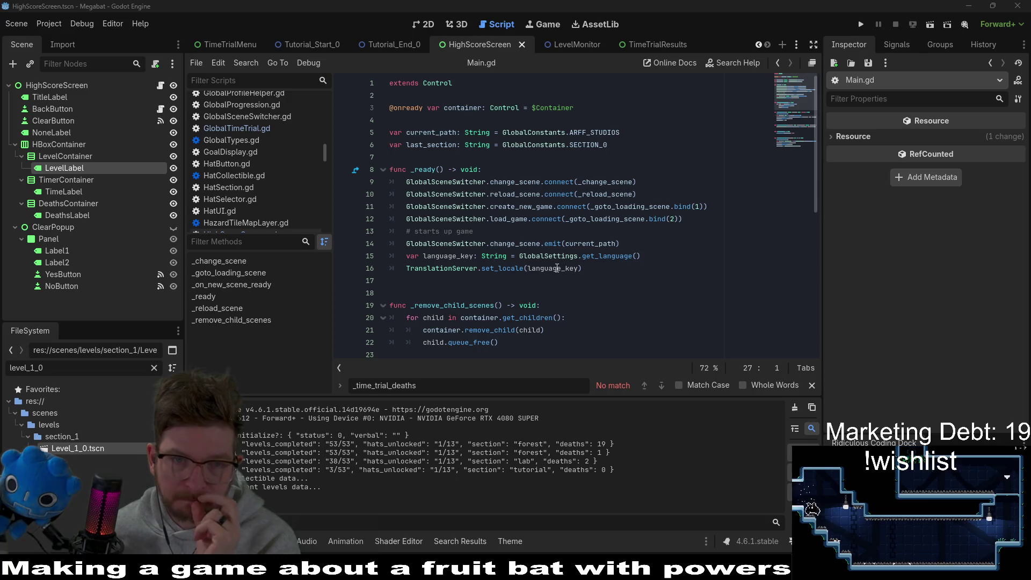
mouse_move(600, 132)
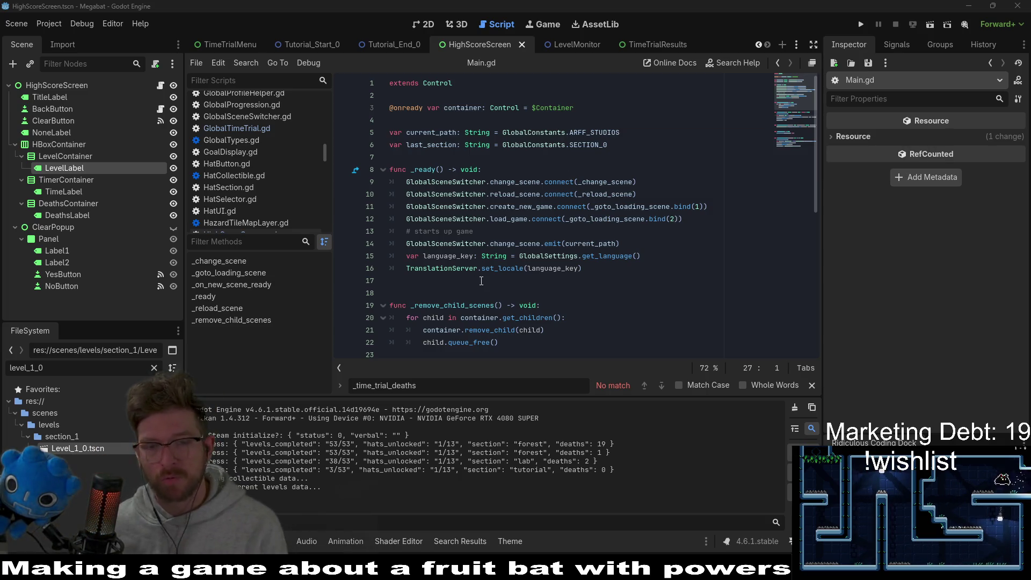
click(583, 234)
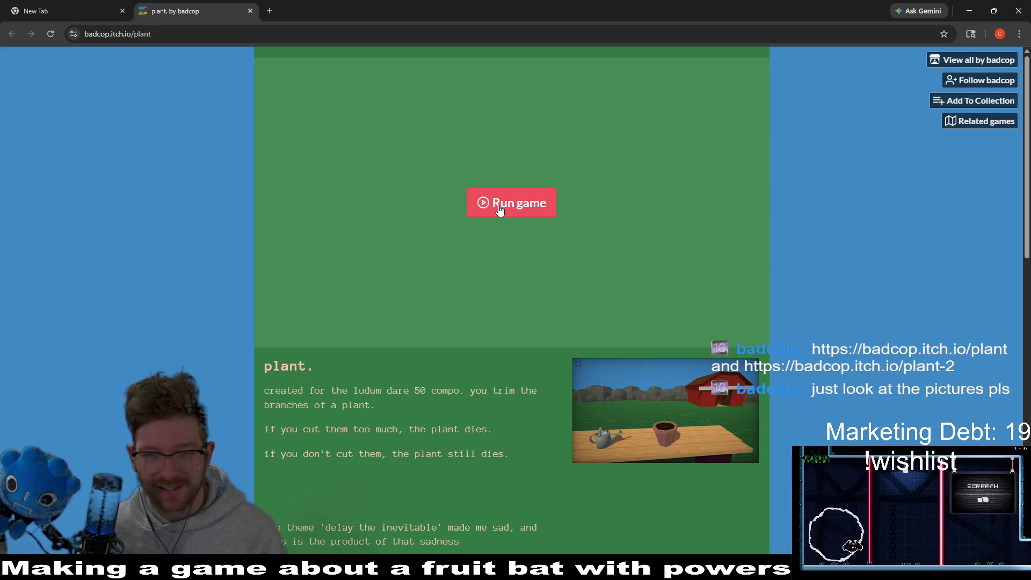
View the enlarged plant. screenshot, then close both itch.io tabs and the Chrome window
click(648, 416)
click(973, 332)
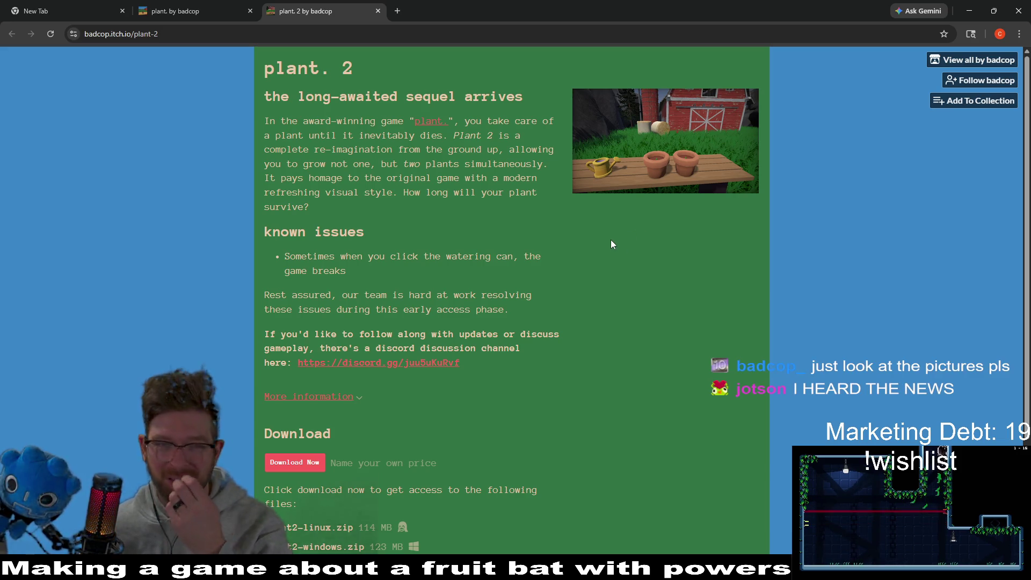
middle_click(338, 3)
middle_click(252, 6)
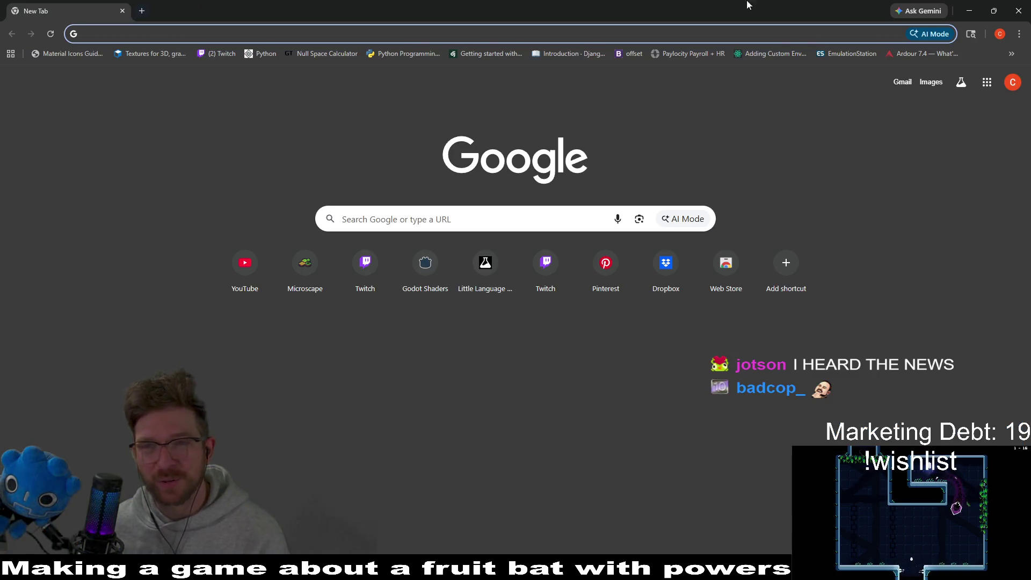
click(1019, 11)
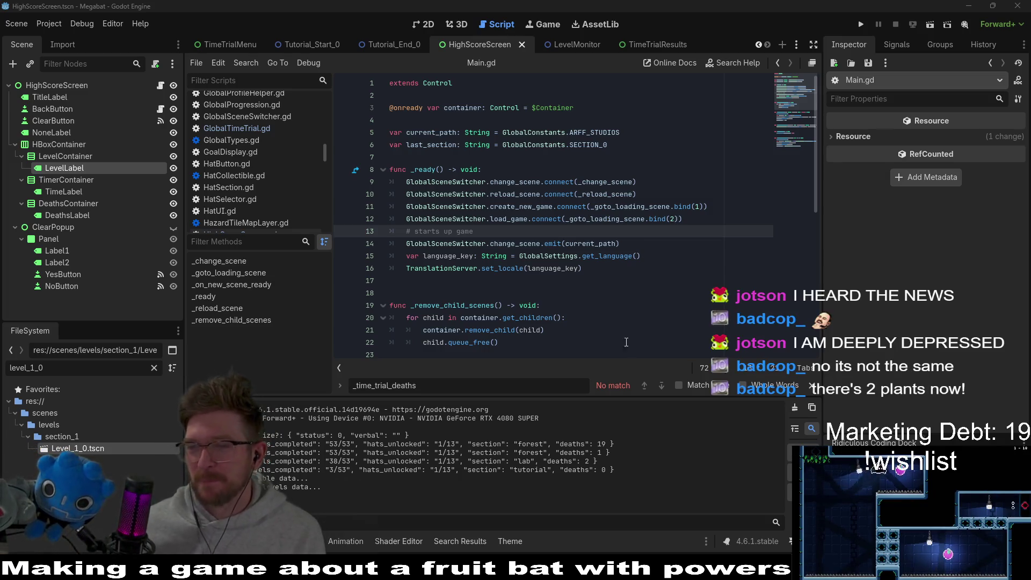
mouse_move(536, 212)
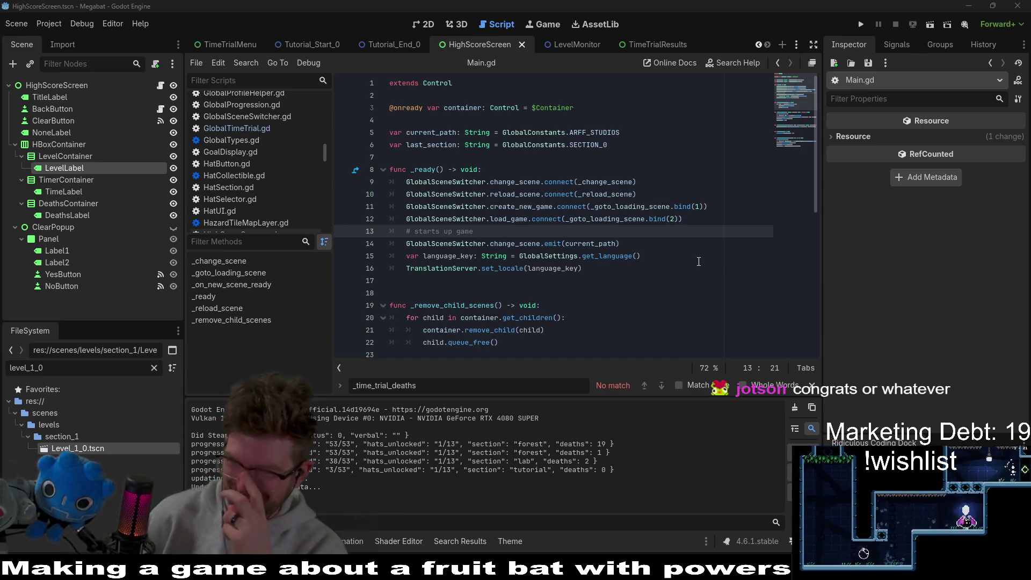
click(700, 221)
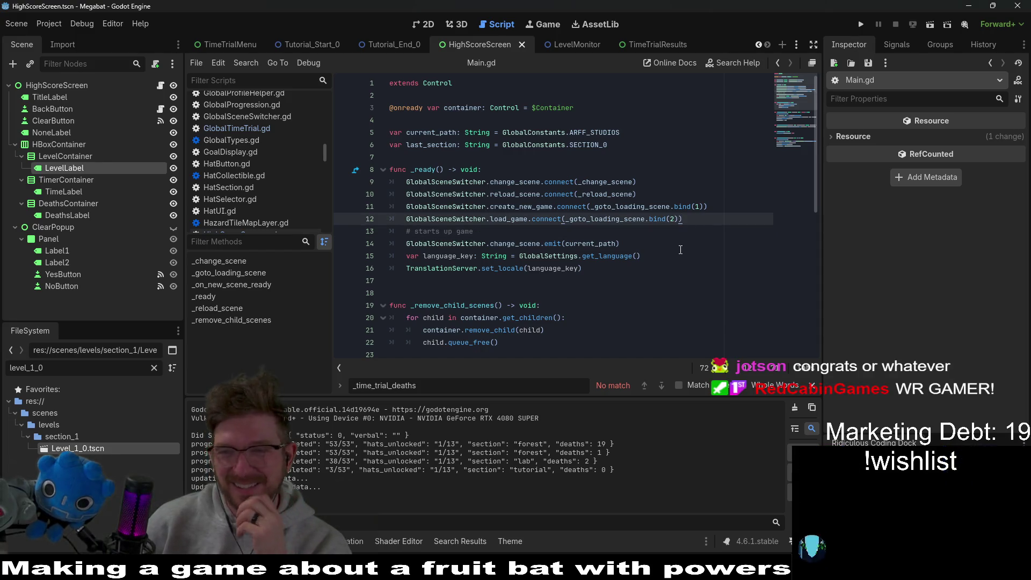